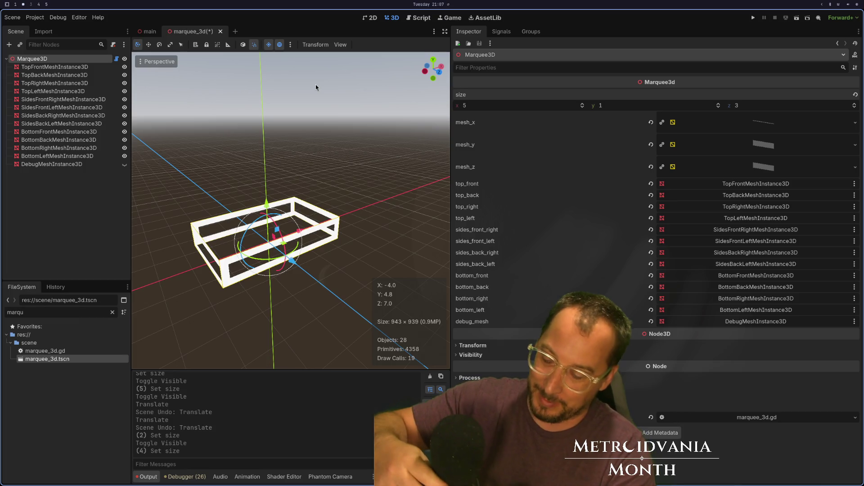
Step: Change the box's size x from 5 to 4 and y from 1 to 4, orbiting to inspect the tall block
mouse_move(317, 85)
left_mouse_down()
mouse_move(322, 160)
mouse_move(272, 164)
mouse_move(293, 158)
left_mouse_up()
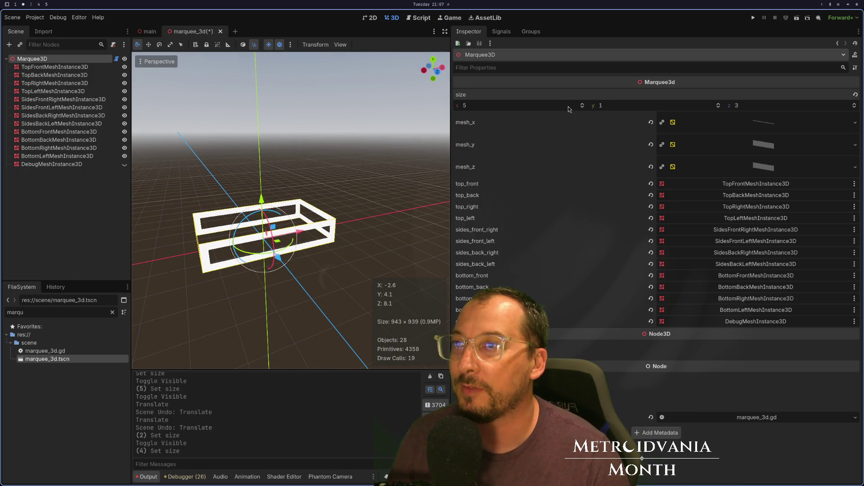
left_click_drag(581, 106, 581, 110)
left_click_drag(719, 104, 719, 95)
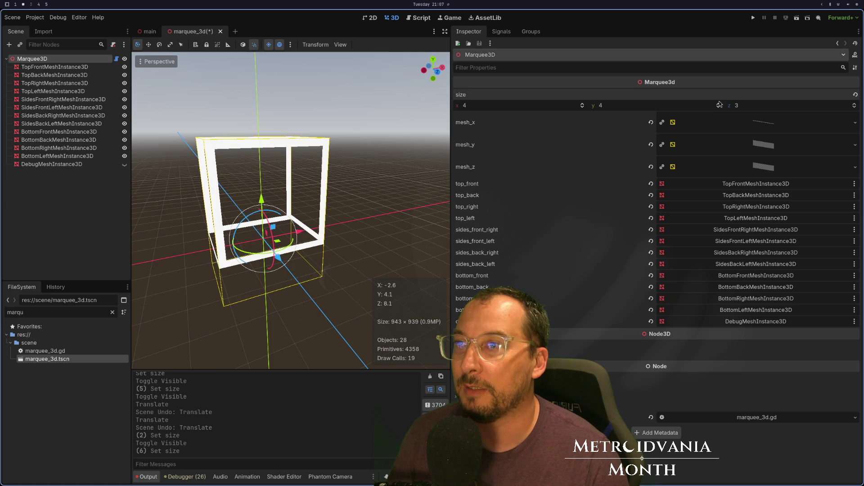
mouse_move(364, 148)
left_mouse_down()
mouse_move(393, 212)
mouse_move(322, 188)
mouse_move(261, 152)
mouse_move(261, 210)
mouse_move(293, 190)
left_mouse_up()
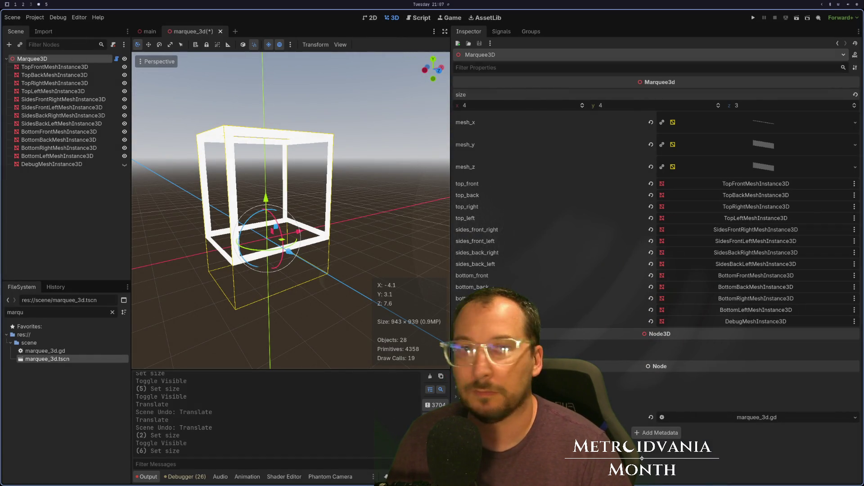
key("super+4")
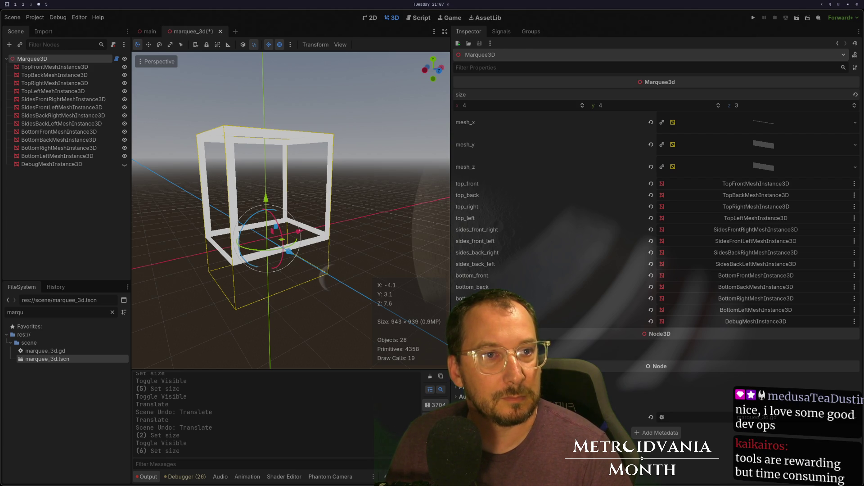
left_click_drag(395, 169, 220, 182)
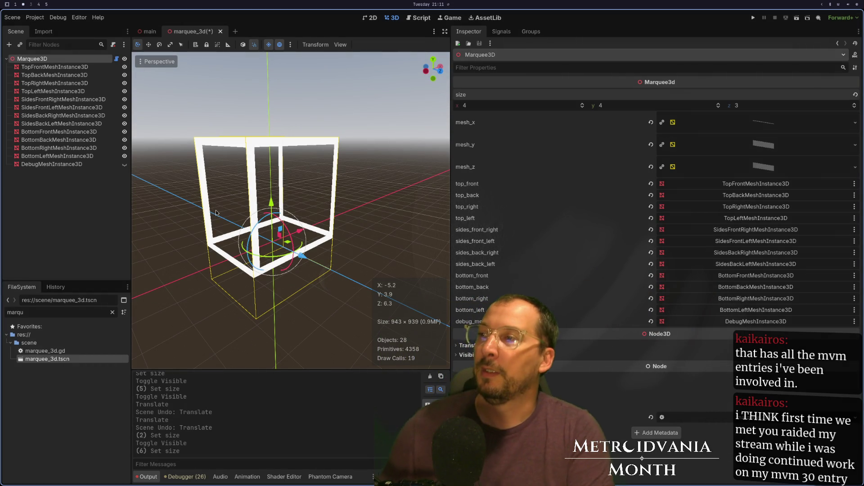
Step: View the 4×4×3 box from higher up, then switch to the marquee_3d.gd and Vector3 docs workspace
mouse_move(238, 194)
left_mouse_down()
mouse_move(224, 231)
mouse_move(227, 198)
mouse_move(291, 255)
left_mouse_up()
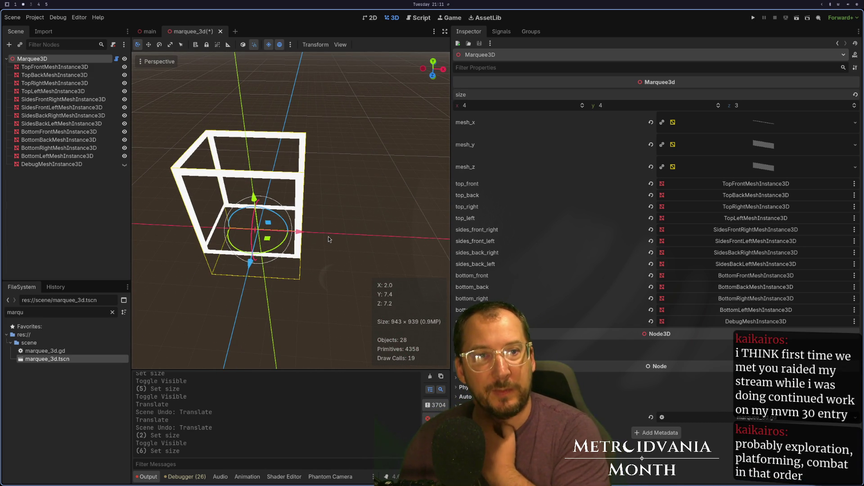
key("super+1")
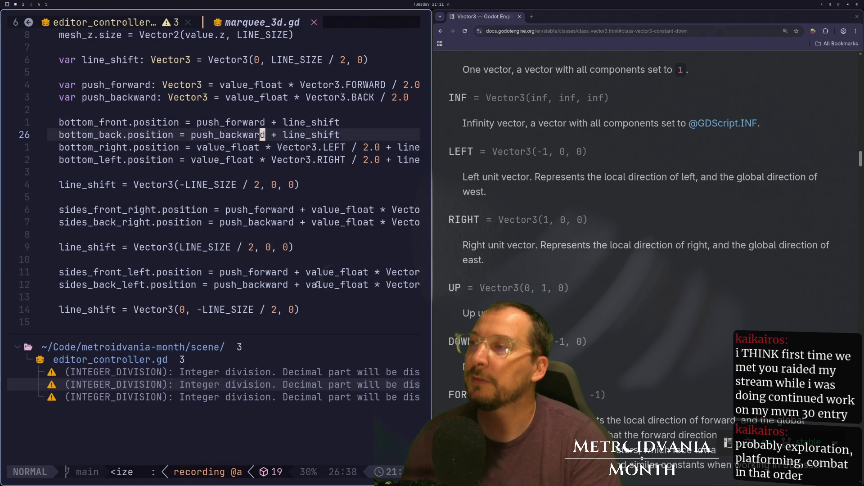
Step: Copy the value_float * Vector3.LEFT / 2 expression from the top_left position line
left_click(342, 160)
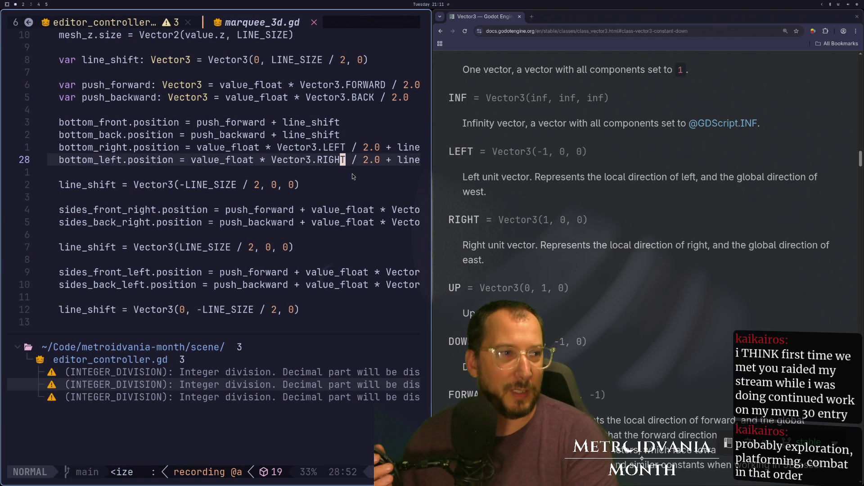
key("space")
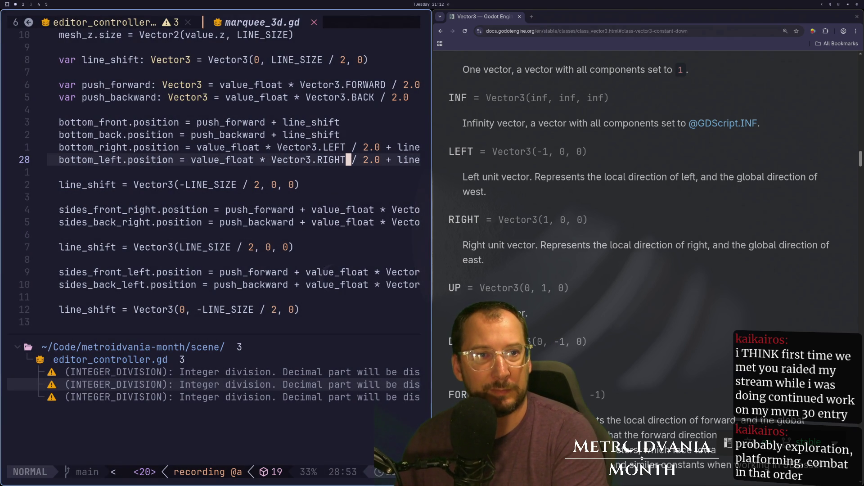
key("j")
key("j")
key("j")
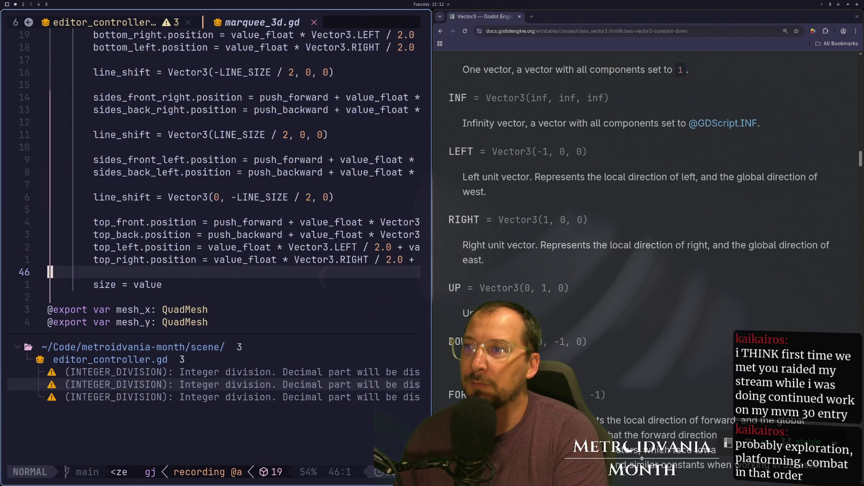
key("k")
key("k")
key("k")
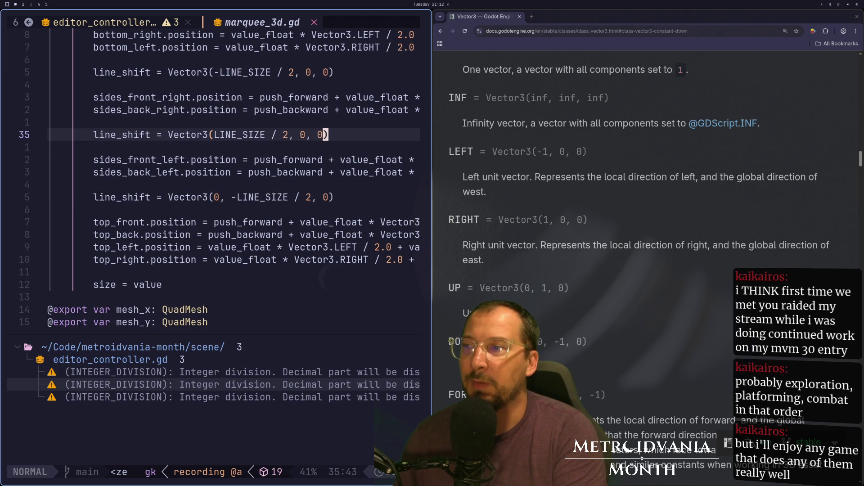
key("k")
key("k")
key("j")
key("j")
key("j")
key("h")
key("h")
key("h")
key("b")
key("b")
key("b")
key("j")
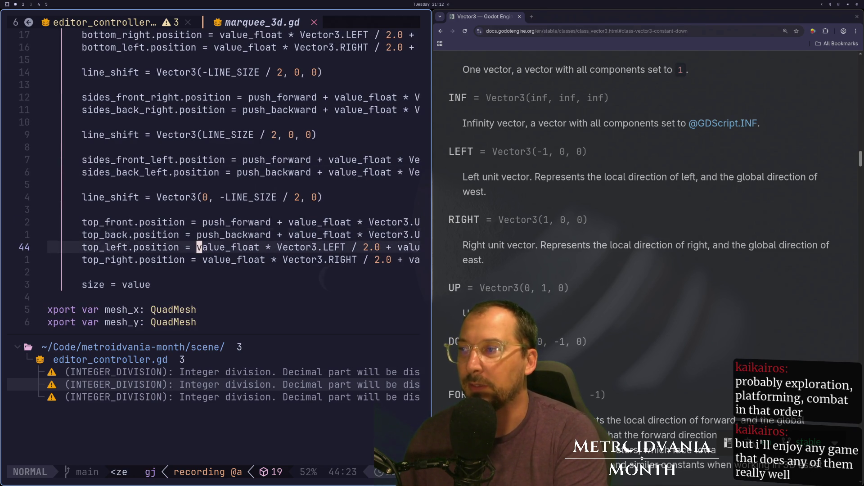
key("v")
key("l")
key("e")
key("e")
key("e")
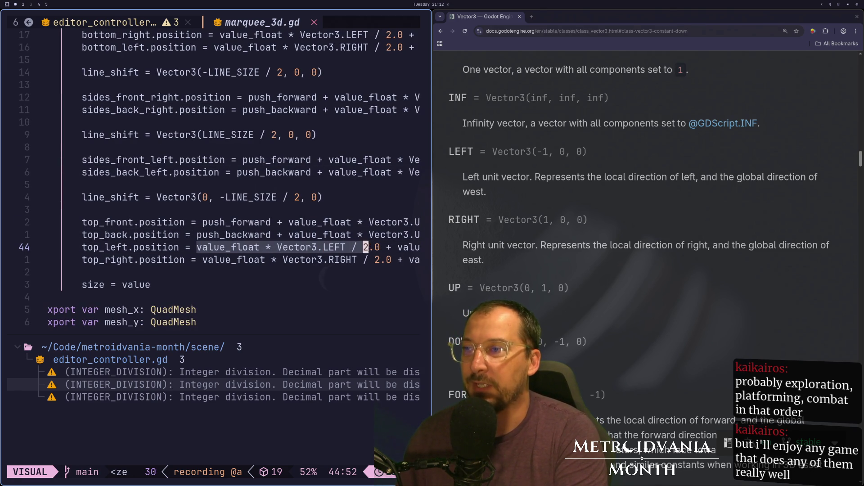
key("y")
Step: Move up into the size setter to the push_backward declaration
key("k")
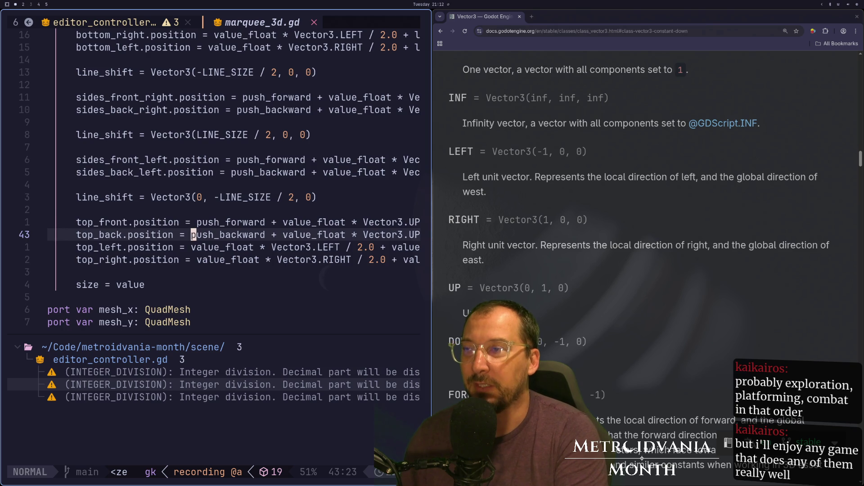
key("1")
key("8")
key("k")
key("1")
key("5")
key("k")
key("j")
key("j")
key("j")
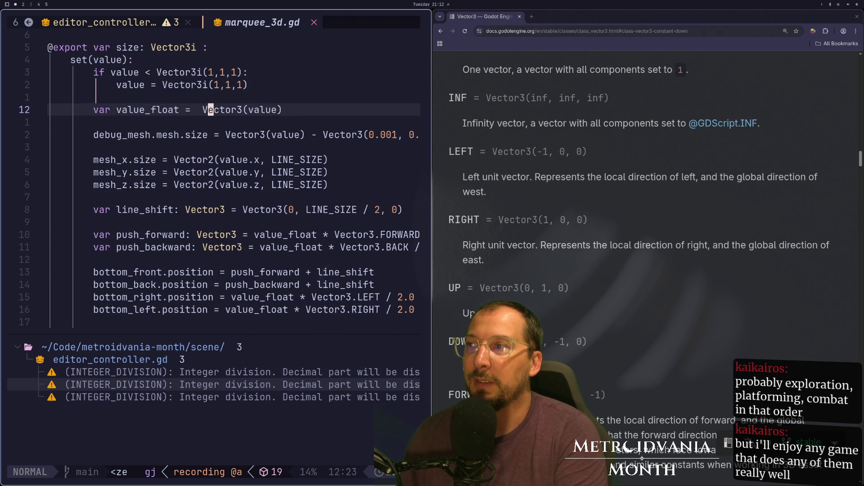
key("j")
key("j")
key("j")
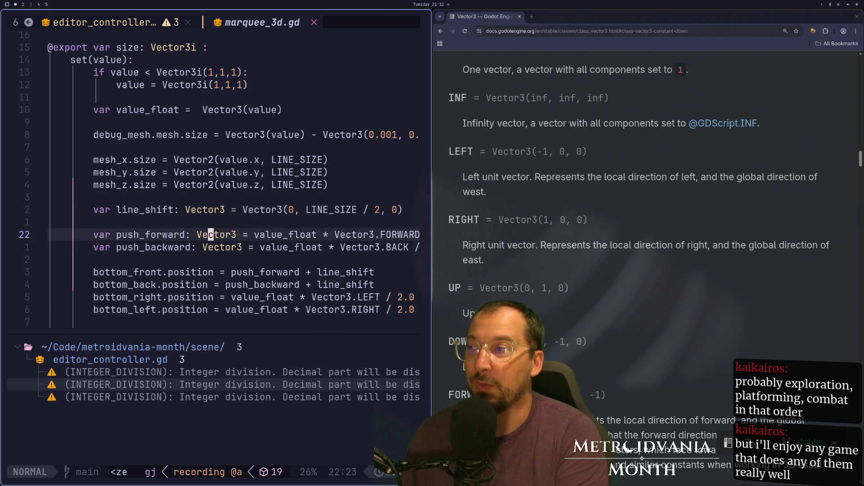
Step: Duplicate the push_backward declaration line and rename the copy to push_up
key("y")
key("y")
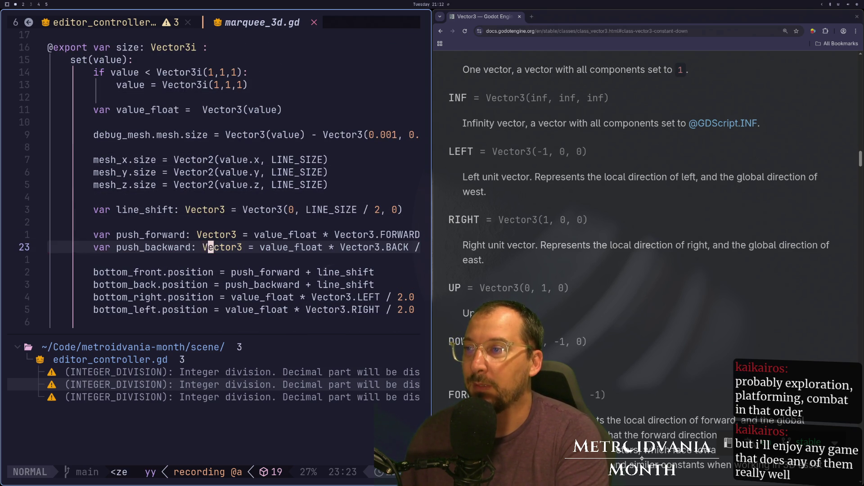
key("p")
key("j")
key("j")
key("j")
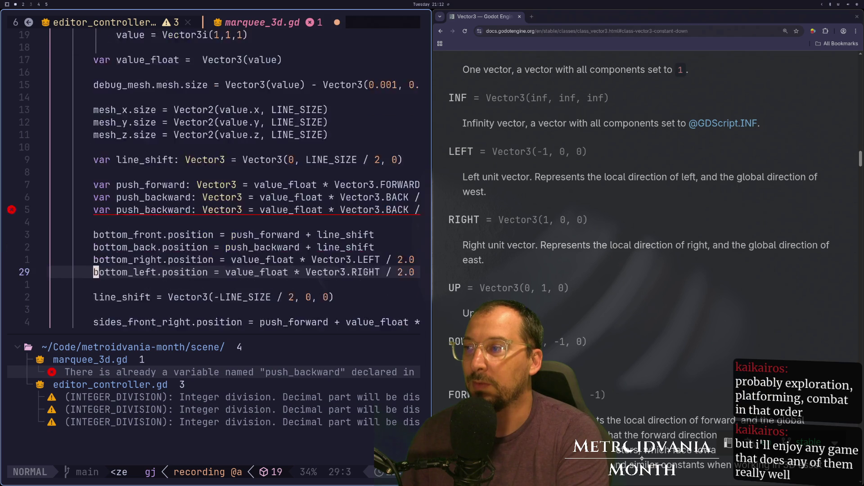
key("k")
key("k")
key("k")
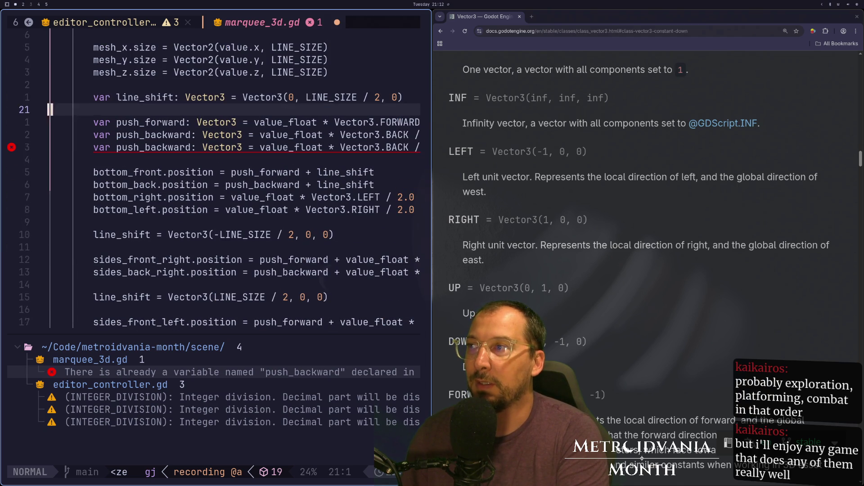
key("w")
key("l")
key("l")
key("l")
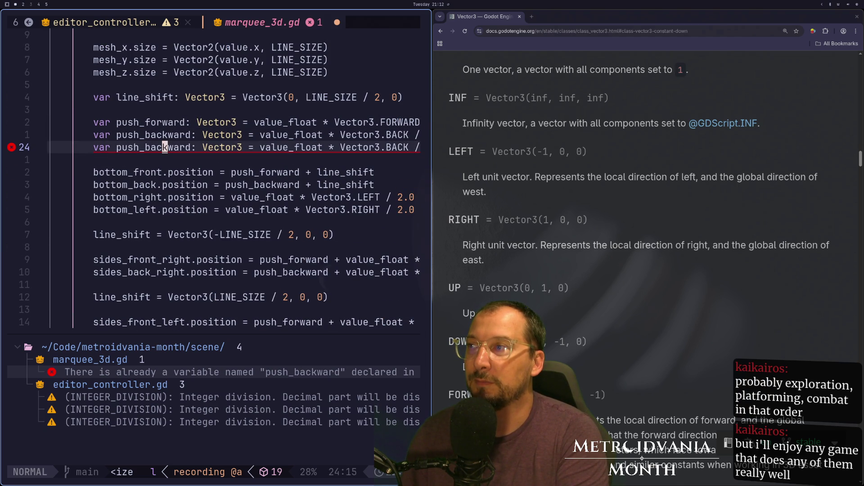
key("a")
key("Delete")
key("Delete")
key("BackSpace")
key("BackSpace")
key("BackSpace")
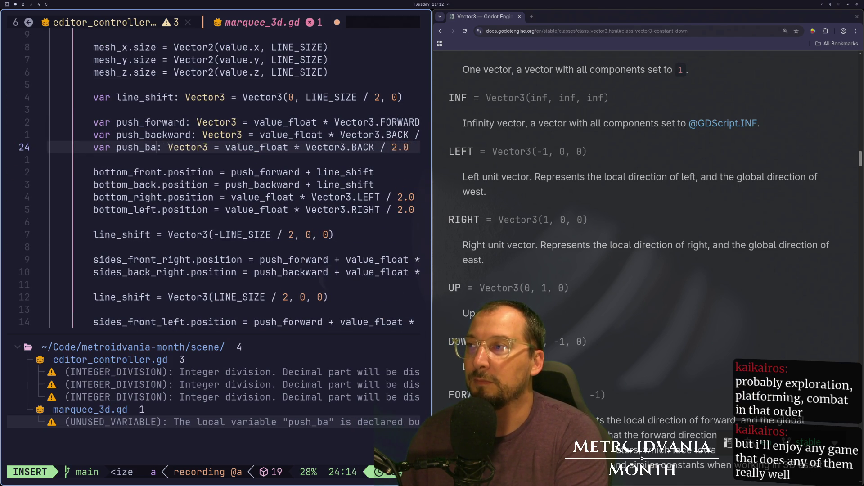
type("up")
key("Escape")
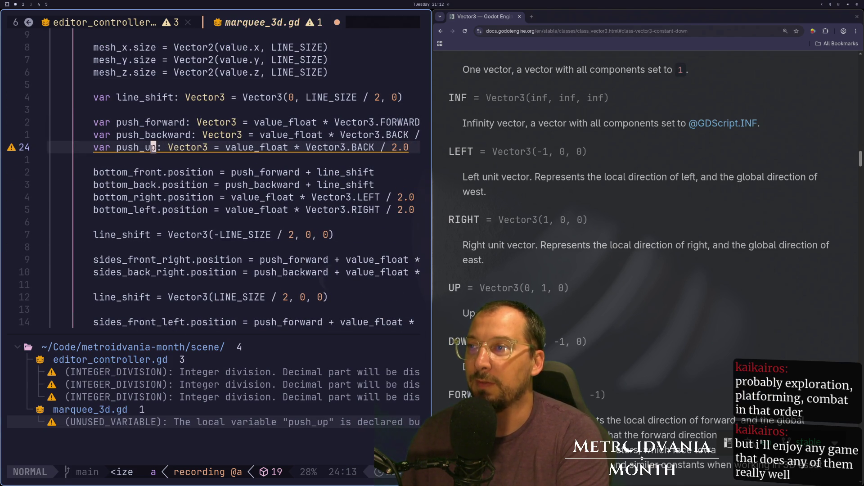
key("l")
key("l")
key("l")
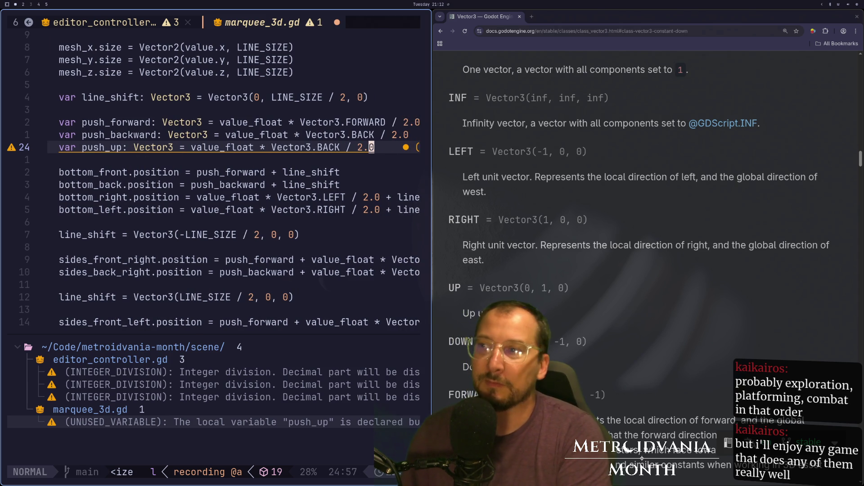
Step: Change push_up's constant from Vector3.BACK to Vector3.UP
key("h")
key("h")
key("h")
key("c")
key("t")
key("slash")
type("UP")
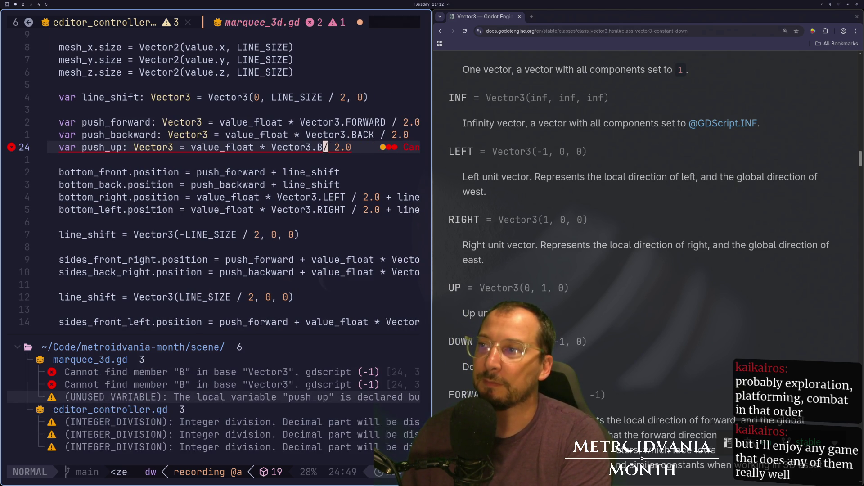
key("Escape")
Step: Inspect the top_front and top_left position lines and their LEFT offset
key("1")
key("9")
key("j")
key("dollar")
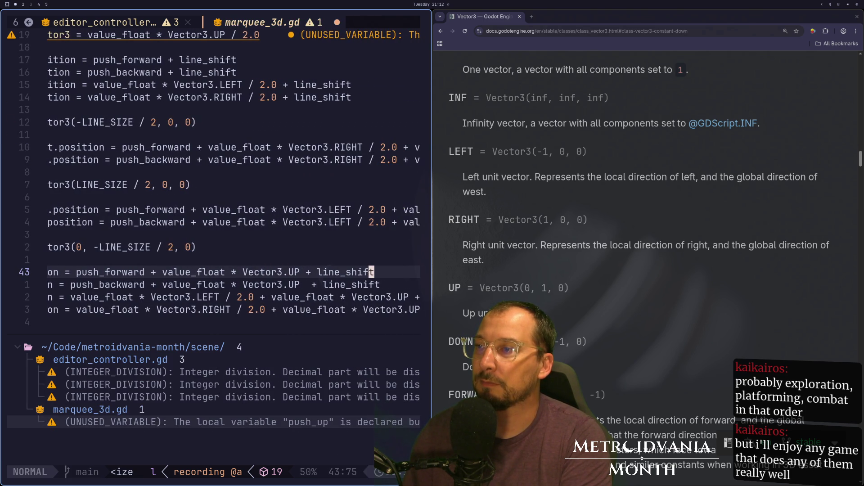
key("j")
key("j")
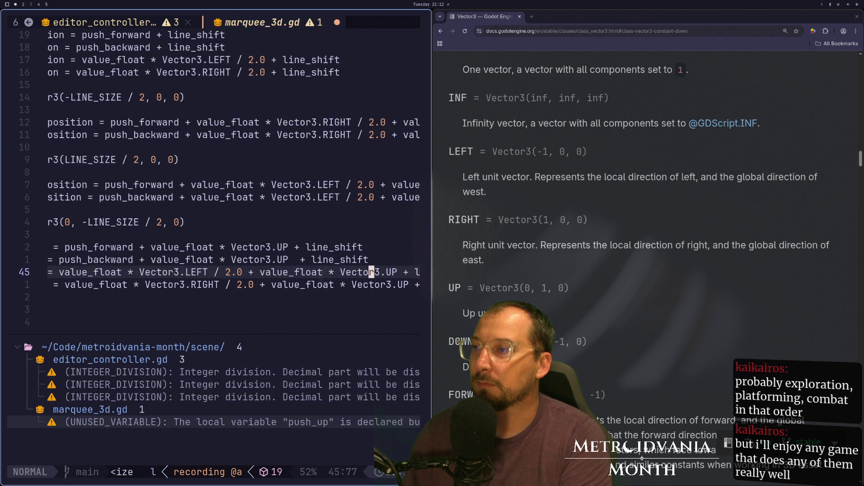
key("dollar")
key("h")
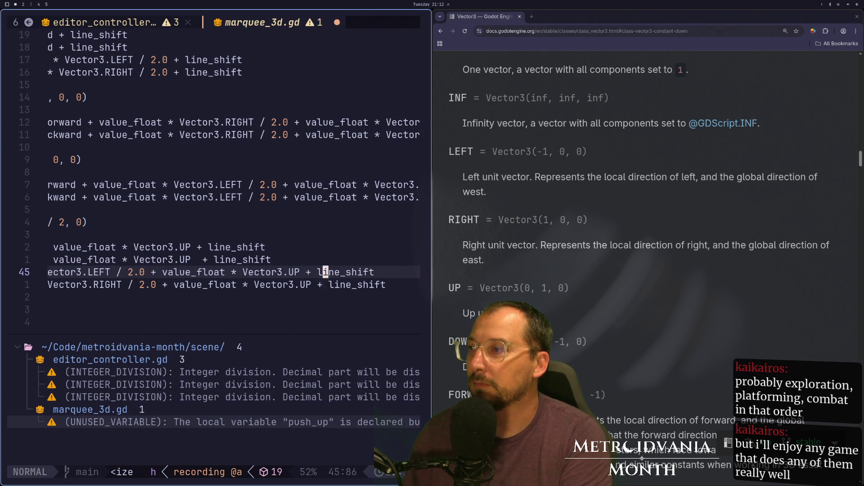
key("F")
key("period")
key("semicolon")
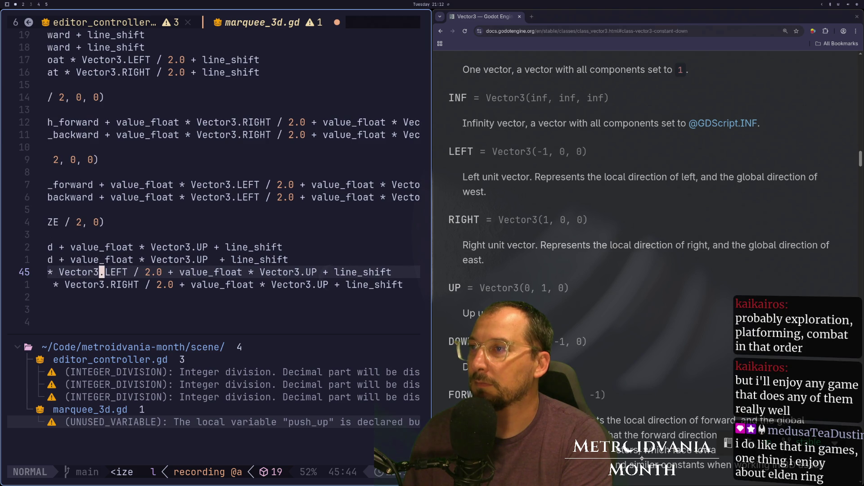
Step: Select the lines from the top edge positions on line 41 up to the push_up declaration
key("e")
key("k")
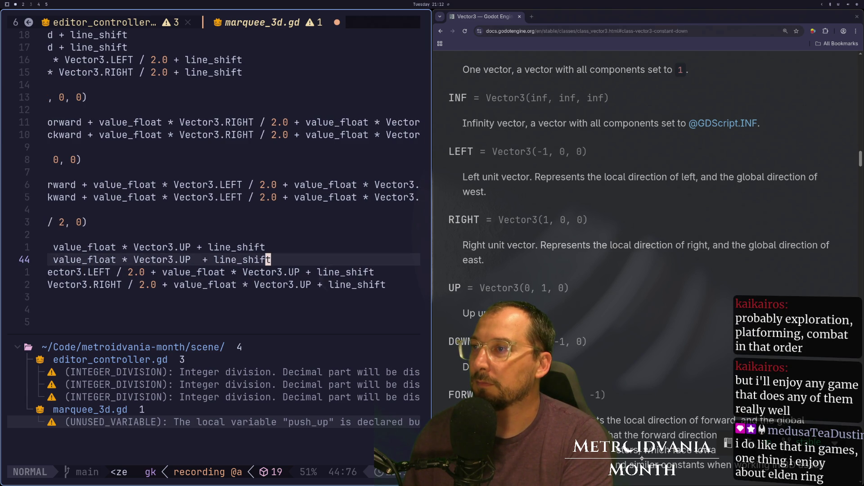
key("k")
key("k")
key("k")
key("g")
key("k")
key("g")
key("k")
key("w")
key("W")
key("W")
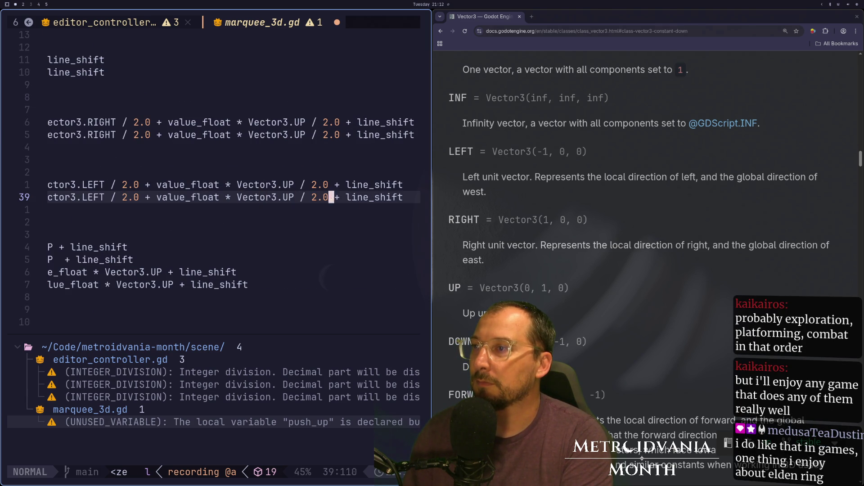
key("f")
key("h")
key("h")
key("h")
key("h")
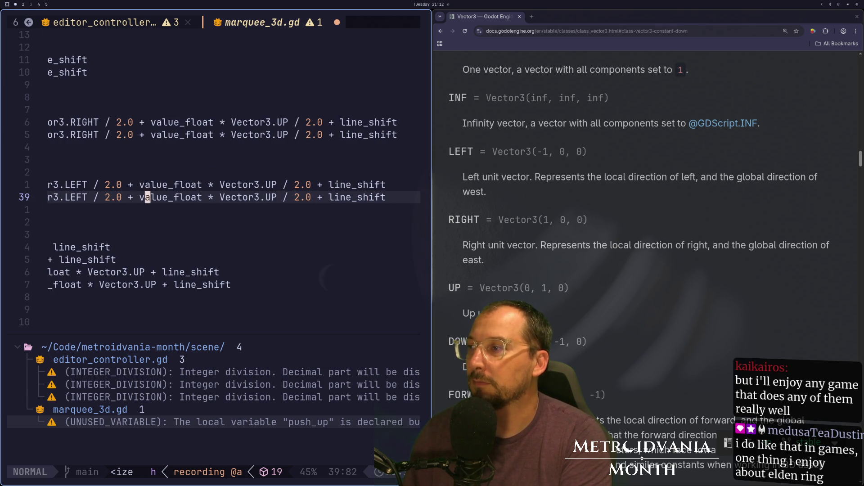
key("h")
key("h")
key("h")
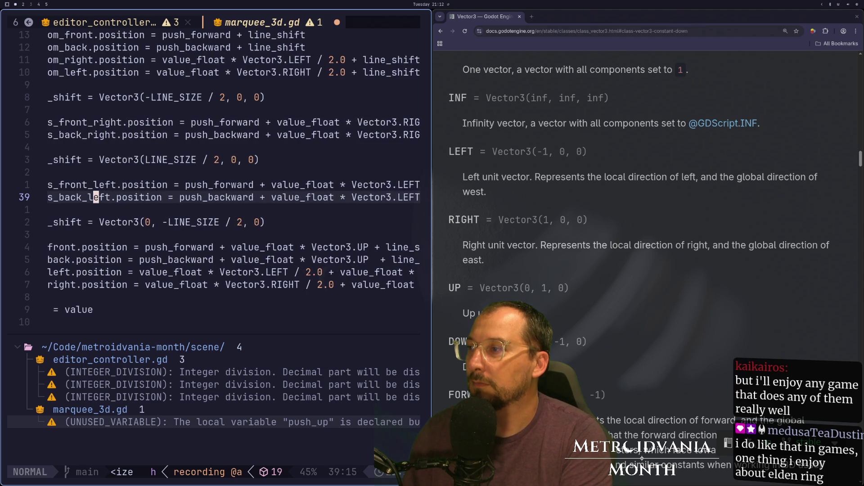
key("g")
key("j")
key("g")
key("j")
key("j")
key("j")
key("j")
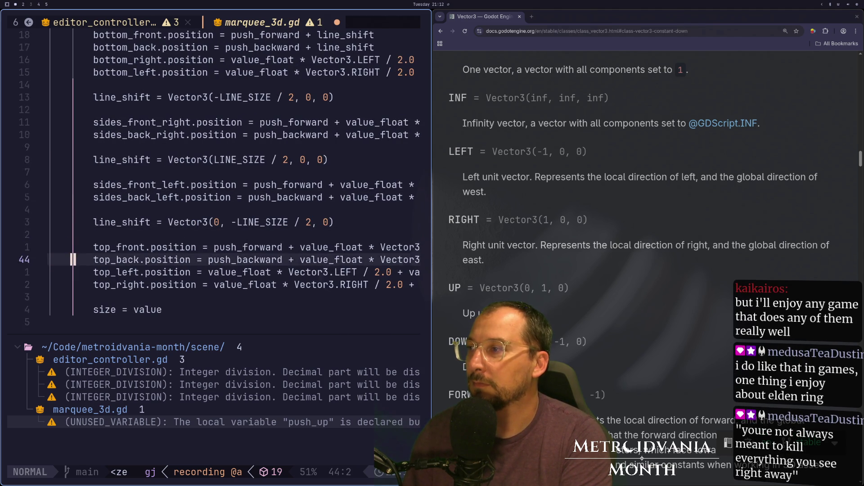
key("v")
key("k")
key("k")
key("k")
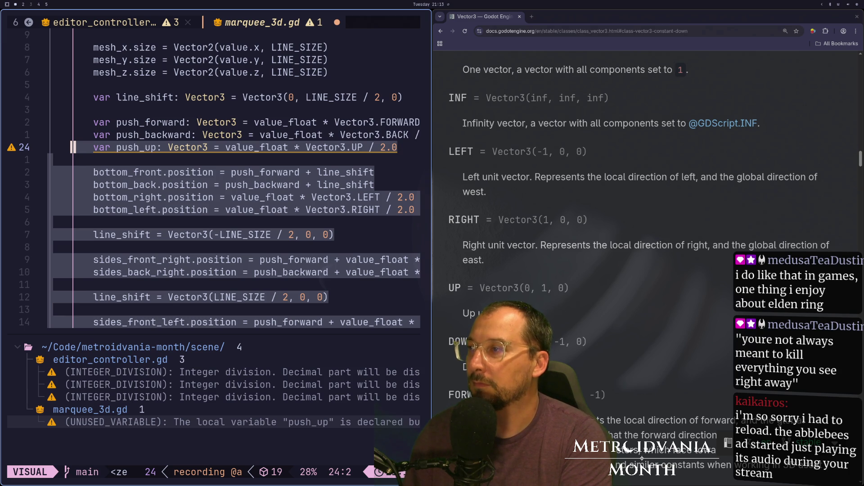
Step: Run a first substitution of value_float * Vector3.UP / 2.0 with push on the selection, which includes the declaration
key("colon")
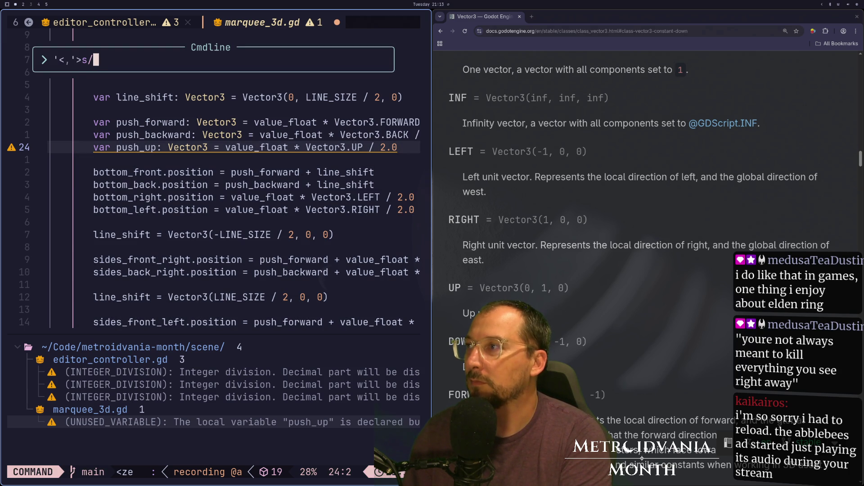
type("value_f")
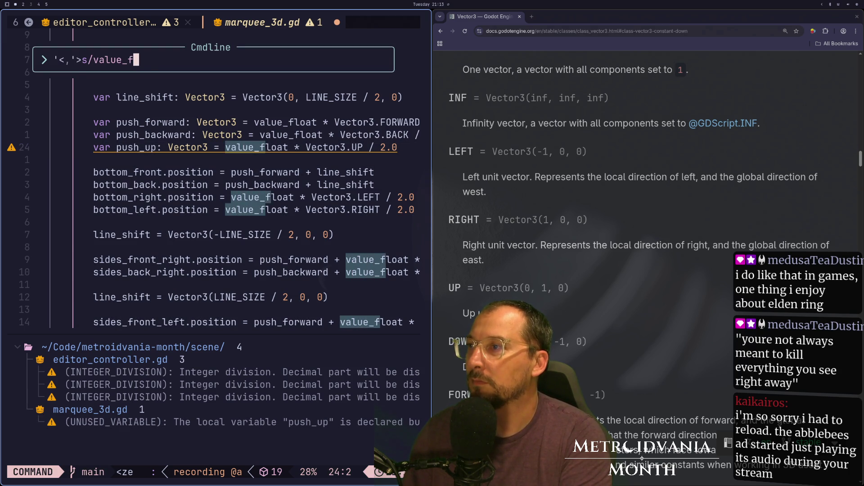
type("loat * Ve")
key("BackSpace")
key("BackSpace")
key("BackSpace")
type("\\(")
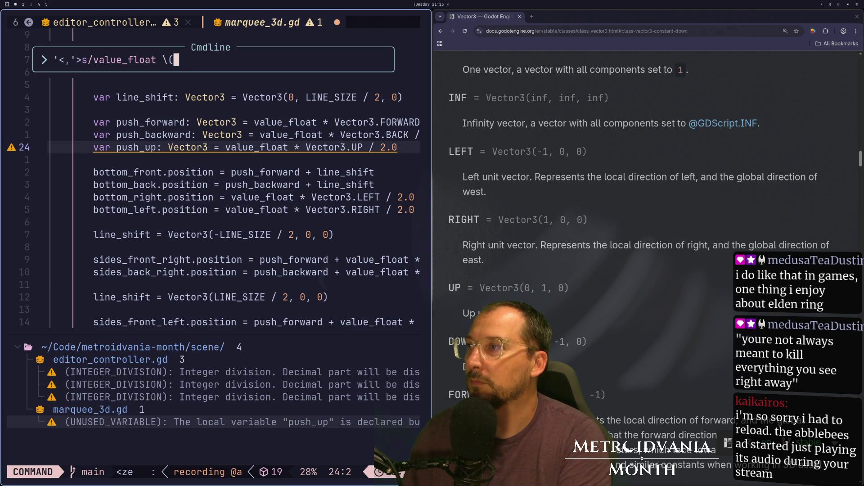
key("BackSpace")
type("* Vector3.UP /")
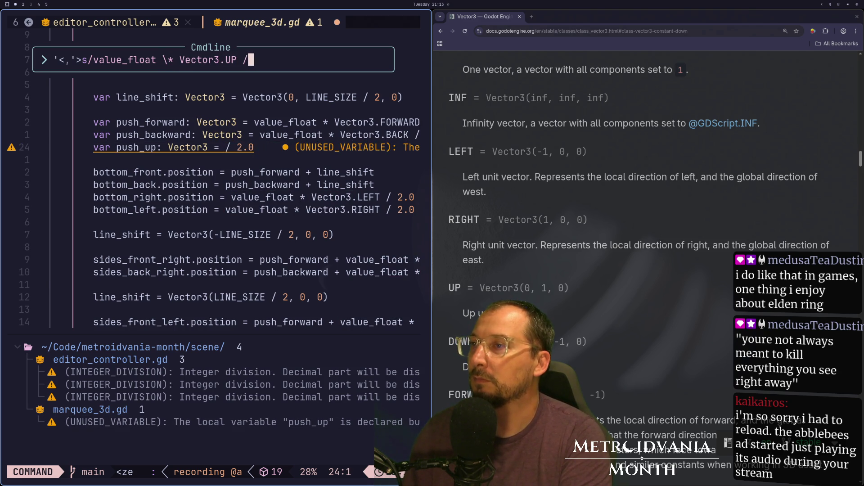
key("BackSpace")
type("/ 2")
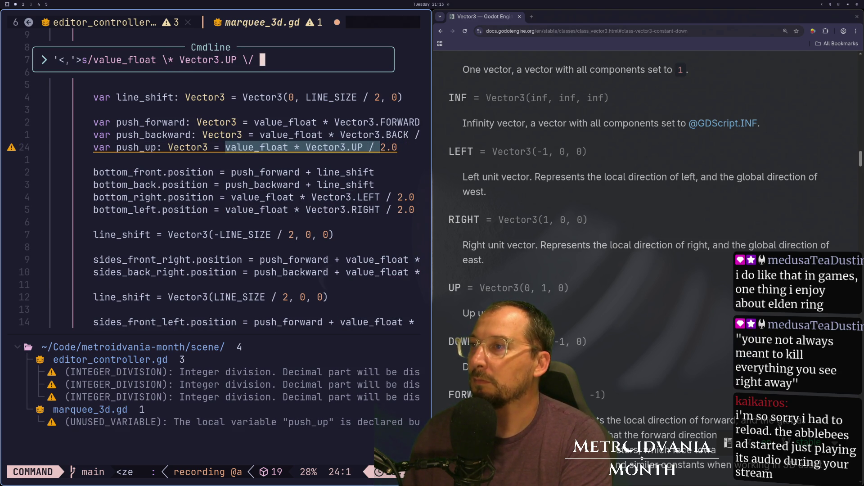
type(".0")
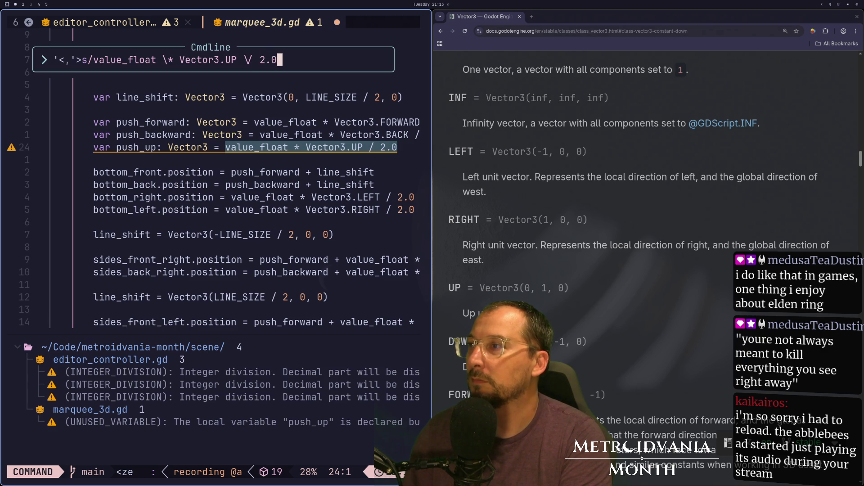
type("/push")
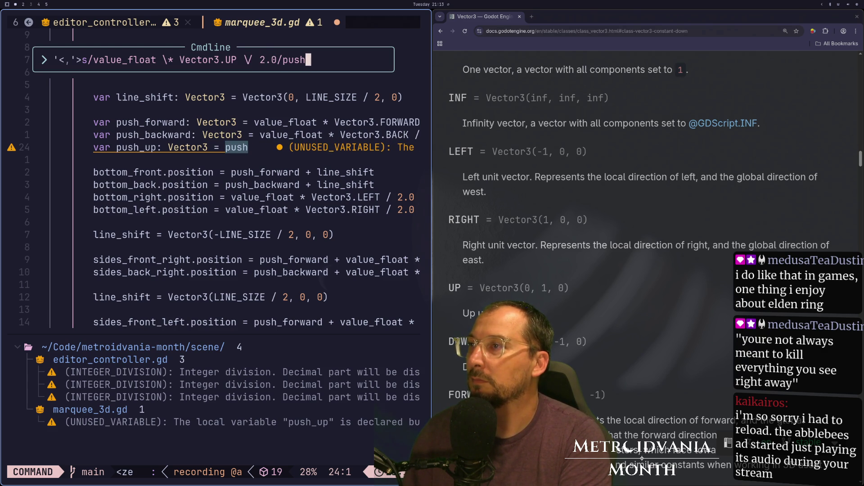
key("Return")
Step: Reselect the edge lines without the declaration and rerun the substitution with push_up
key("j")
key("v")
key("j")
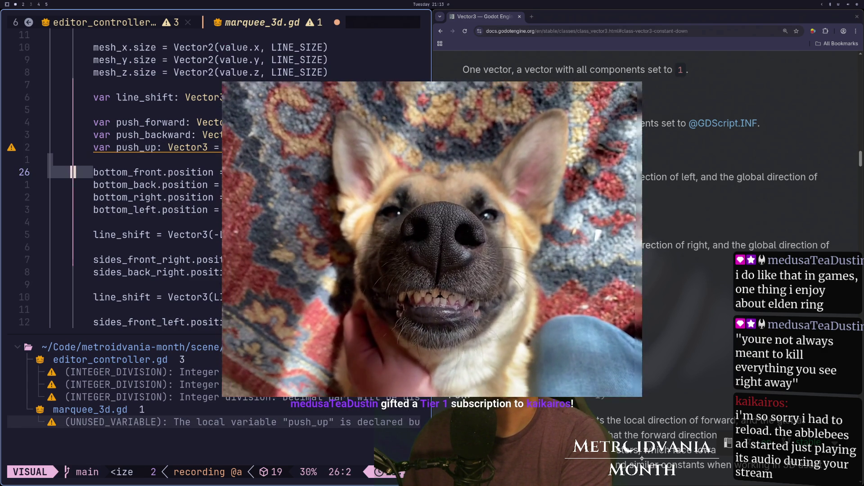
key("j")
key("j")
key("j")
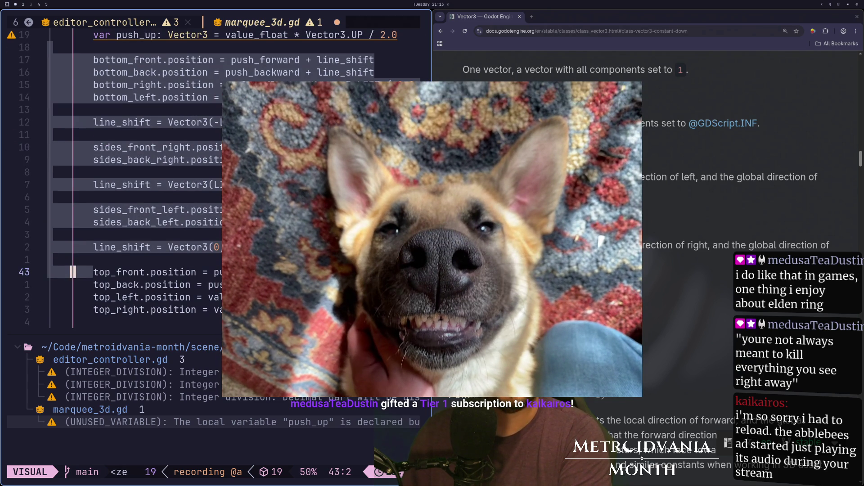
key("j")
key("j")
key("j")
key("j")
key("j")
key("j")
key("o")
key("colon")
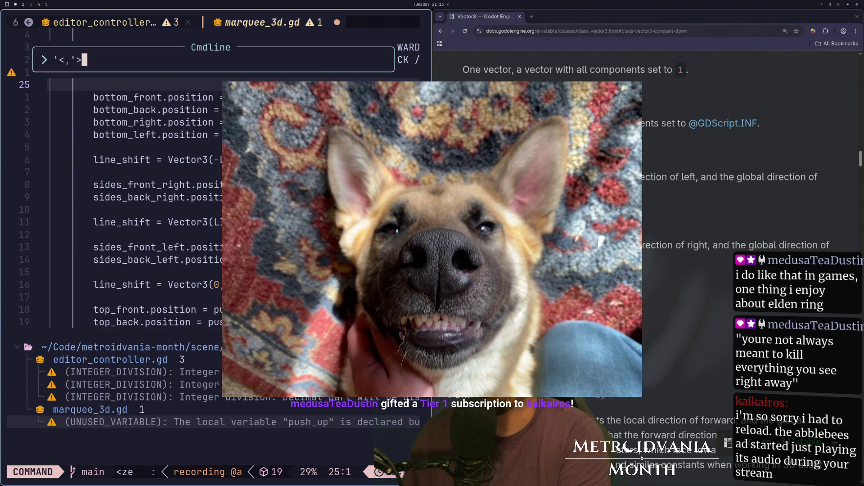
key("Up")
key("BackSpace")
key("BackSpace")
type("up")
key("Return")
key("Escape")
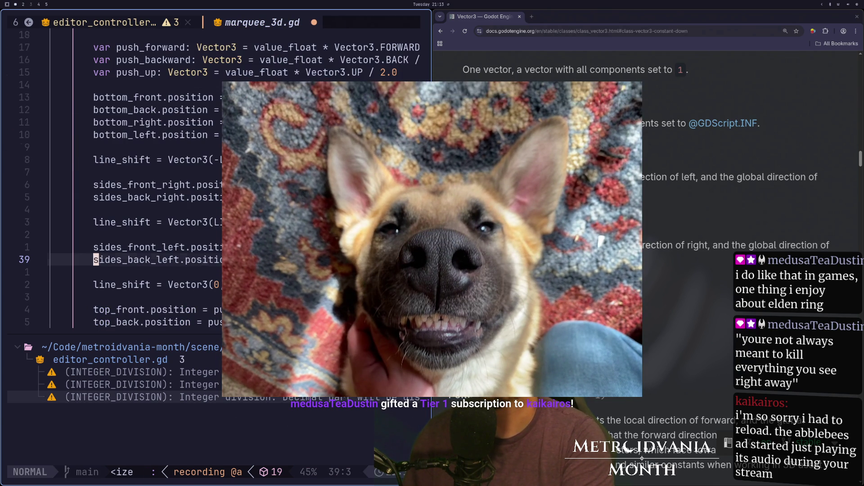
Step: Check the push_up term on line 39 and save marquee_3d.gd with :w
key("j")
key("k")
key("e")
key("e")
key("l")
key("e")
key("e")
key("e")
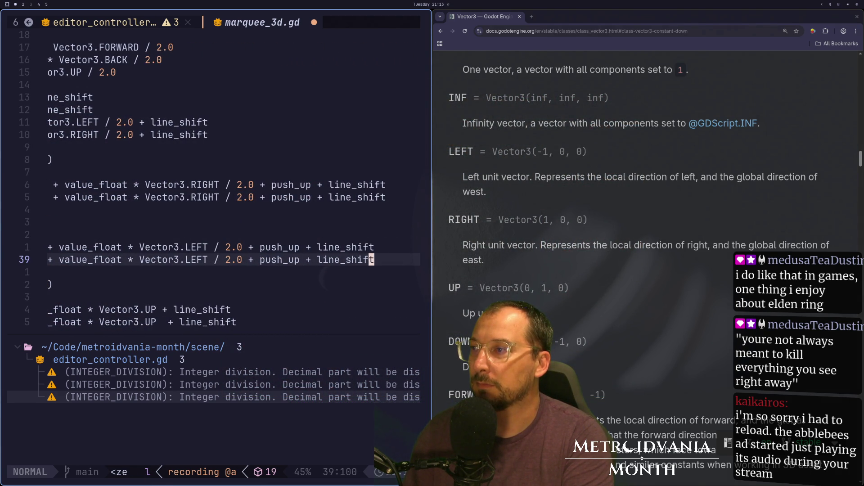
key("b")
key("b")
key("b")
key("colon")
key("Escape")
key("Escape")
type(":w")
key("Return")
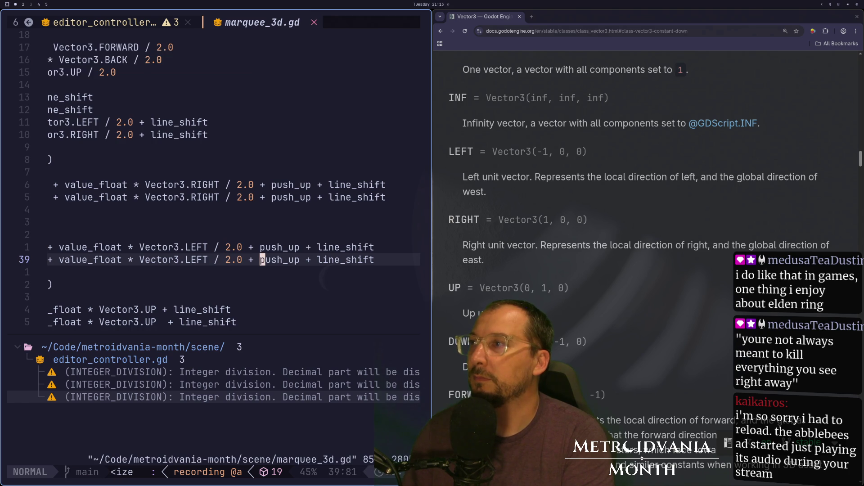
Step: Review lines 39 and 33, then add two copies of the push_up declaration
key("j")
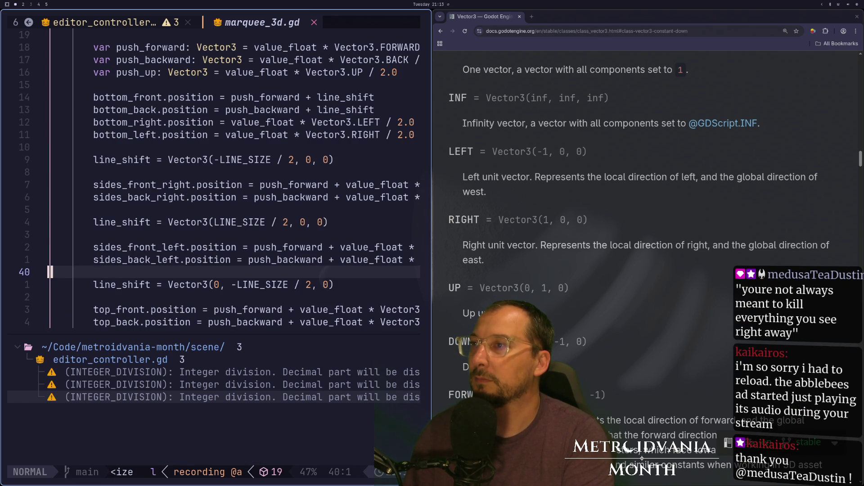
key("k")
key("k")
key("k")
key("k")
key("k")
key("j")
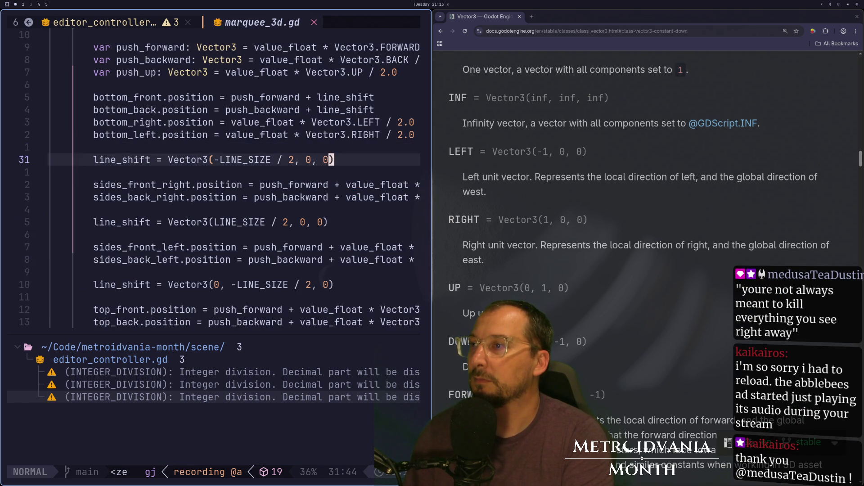
key("j")
key("j")
key("1")
key("8")
key("h")
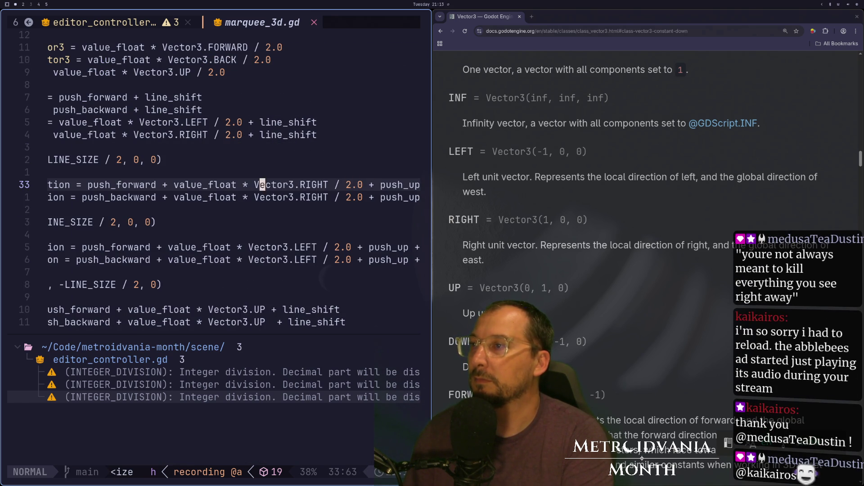
key("h")
key("h")
key("h")
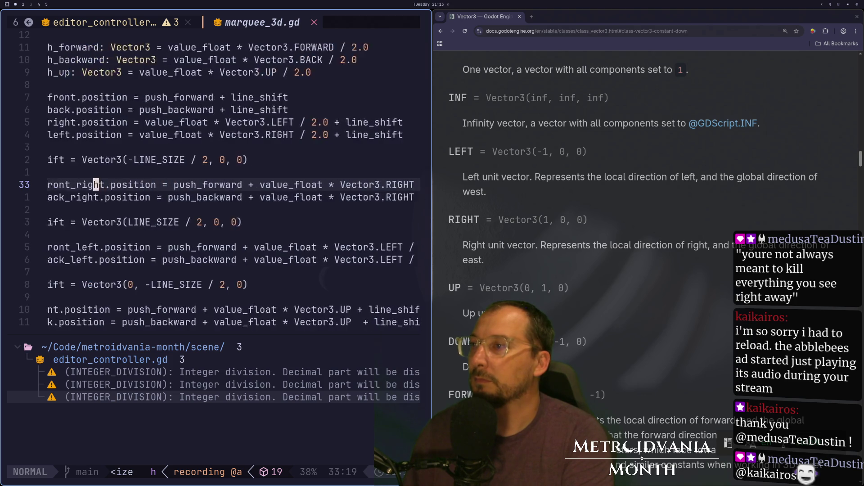
key("k")
key("k")
key("k")
key("k")
key("k")
key("k")
key("k")
key("k")
key("k")
key("y")
key("y")
key("p")
key("p")
key("k")
Step: Rename the two copied declarations to push_left and push_right
key("l")
key("l")
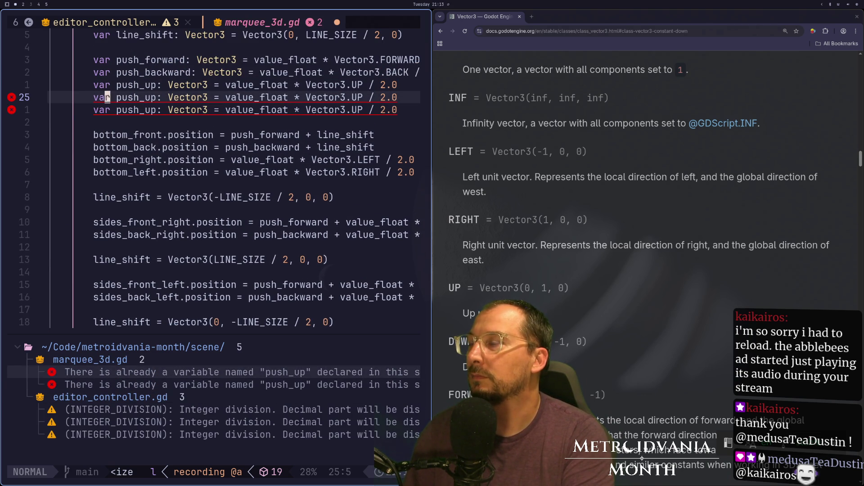
type("cwe")
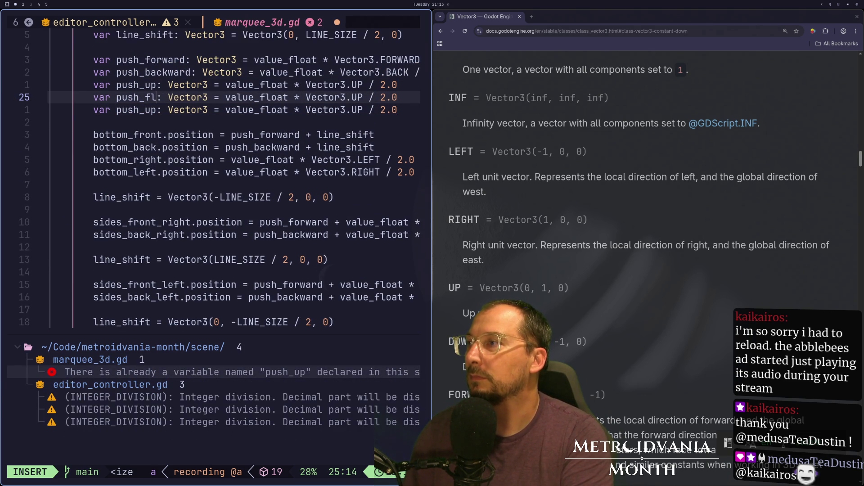
key("BackSpace")
type("left")
key("Escape")
key("j")
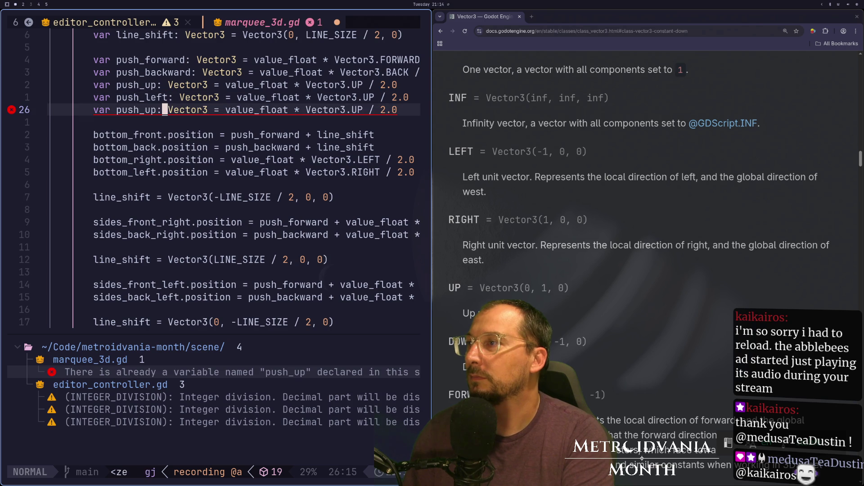
key("c")
key("w")
key("BackSpace")
type("right")
key("Escape")
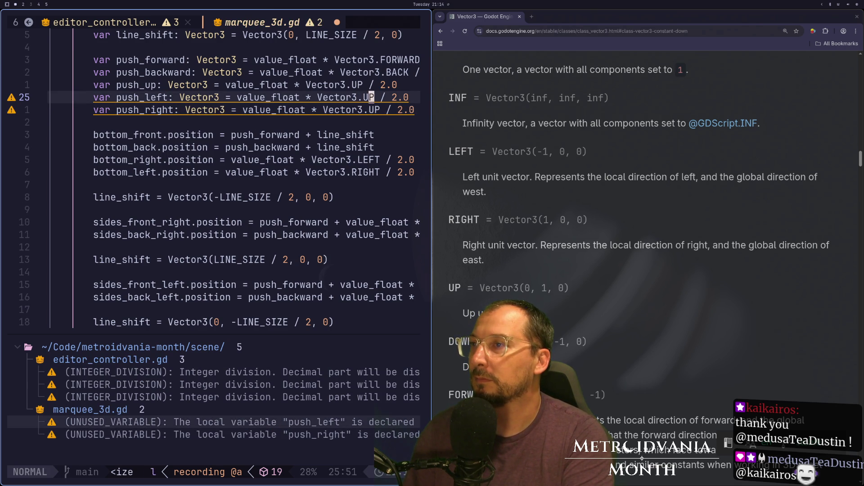
Step: Set push_left to Vector3.LEFT and push_right to Vector3.RIGHT, then save the script
type("cwELFT")
key("BackSpace")
key("BackSpace")
key("BackSpace")
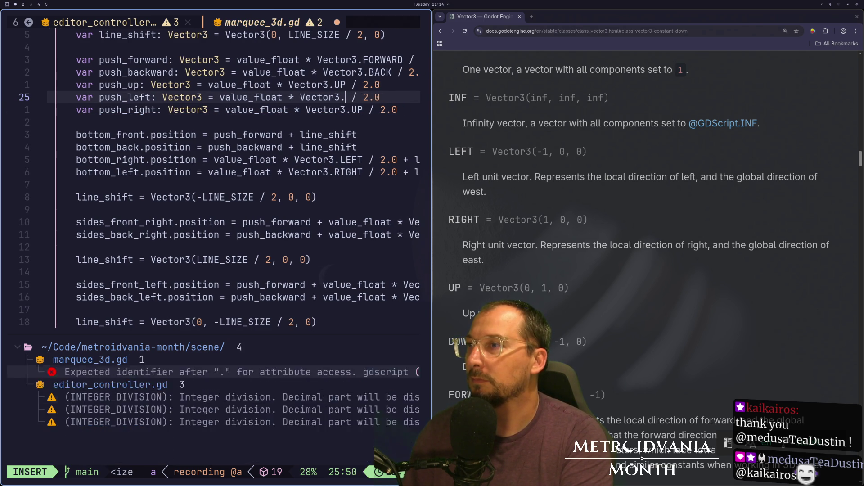
type("LEFT")
key("Escape")
type("jbcwRIGHT")
key("Escape")
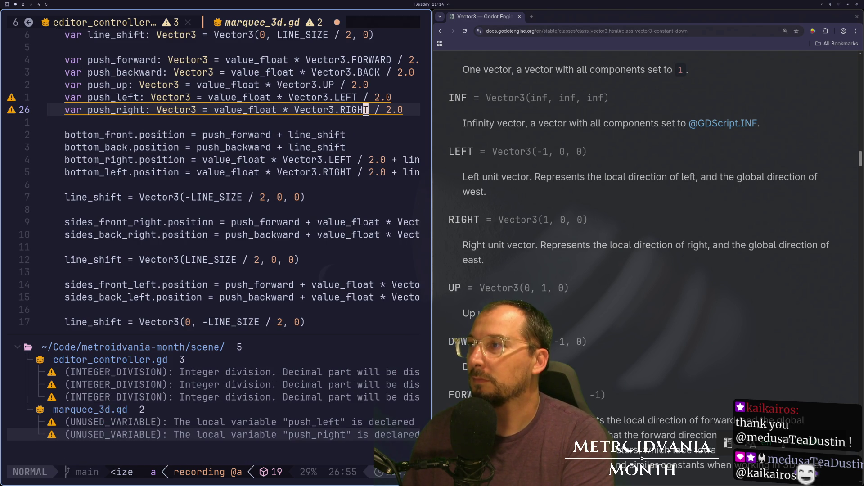
type(":w")
key("Return")
Step: Delete blank line 49, select the edge position lines, and open a range substitution command
key("j")
key("j")
key("j")
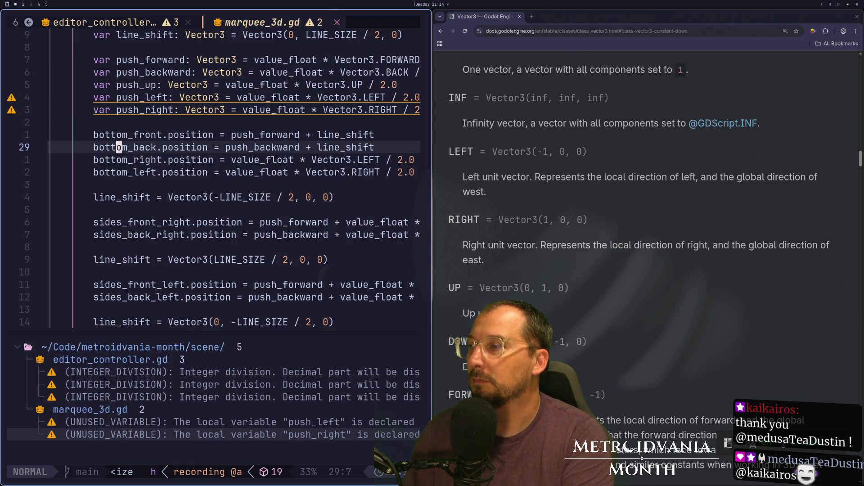
key("j")
key("j")
key("j")
key("d")
key("d")
key("shift+v")
key("k")
key("k")
key("k")
key("k")
key("k")
key("k")
key("k")
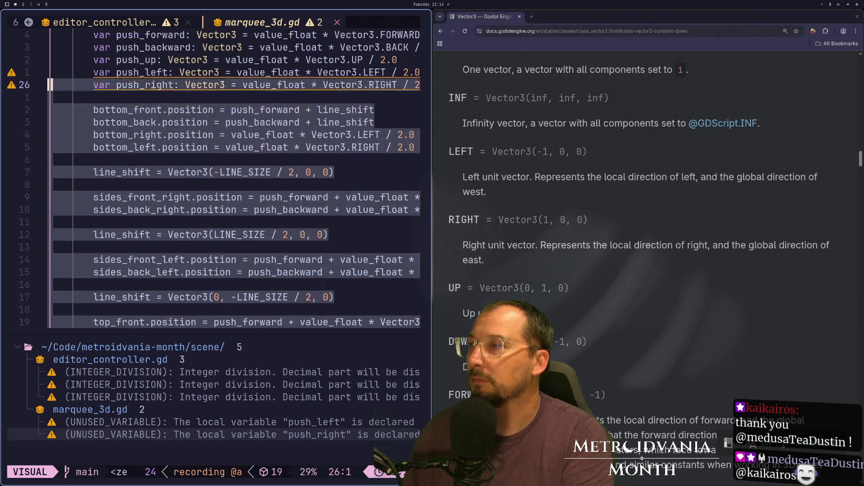
key("k")
key("k")
key("k")
key("j")
key("j")
key("j")
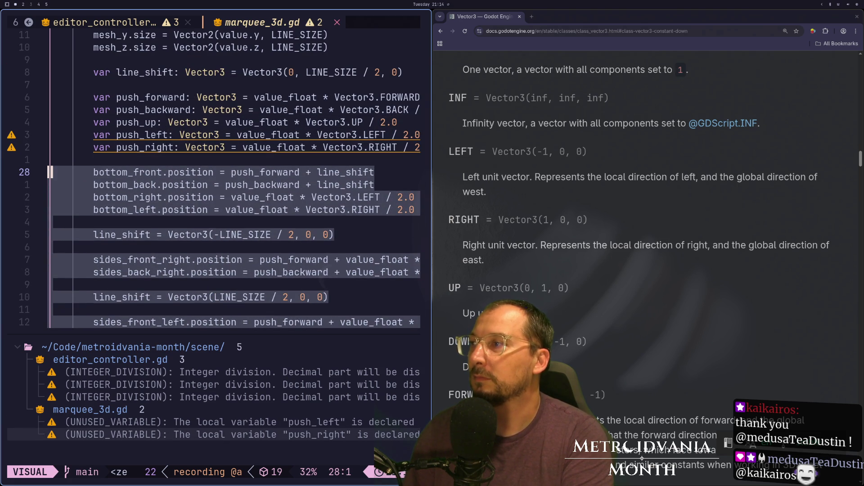
key("colon")
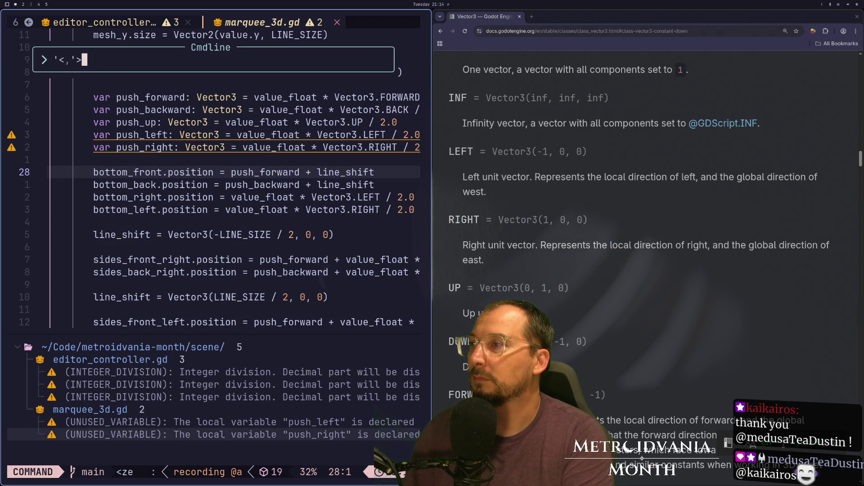
Step: Replace 'value_float * Vector3.LEFT / 2.0' with push_left in the edge positions
type("s/value_float \\* Vector3.UP \\/ 2.0/push_up")
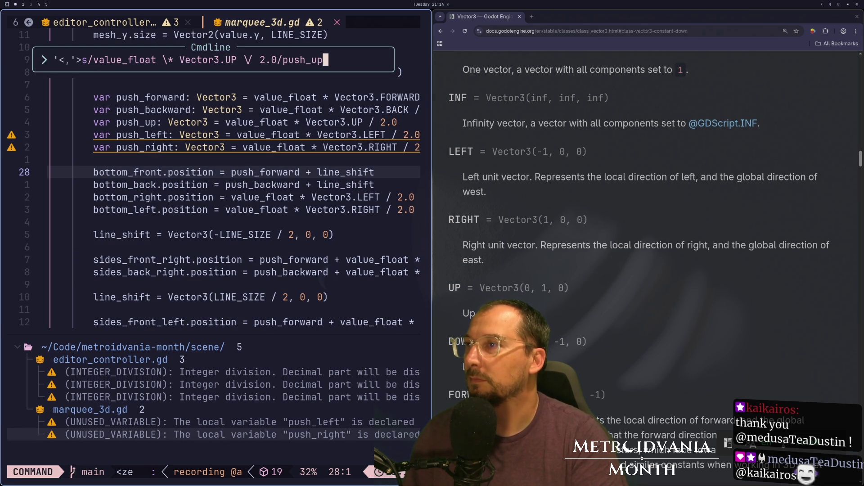
key("BackSpace")
key("BackSpace")
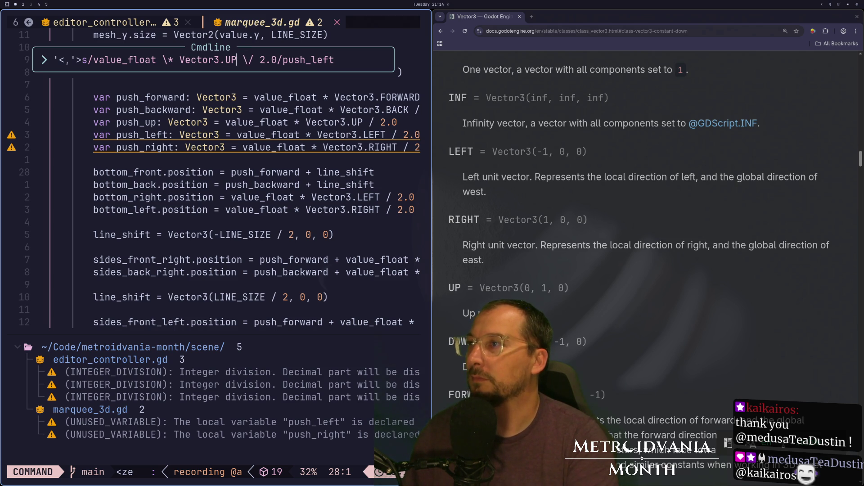
type("LEFT")
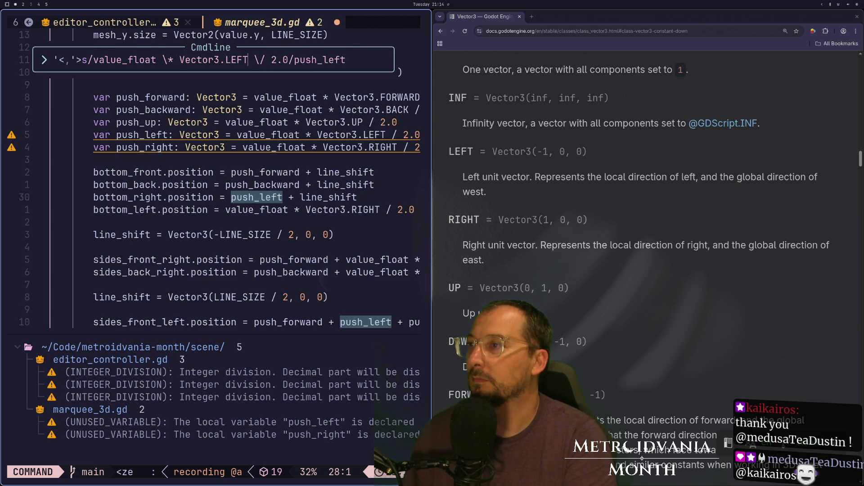
key("Return")
Step: Substitute push_right for the half-RIGHT value_float expressions in the top edge position lines
key("k")
key("k")
key("k")
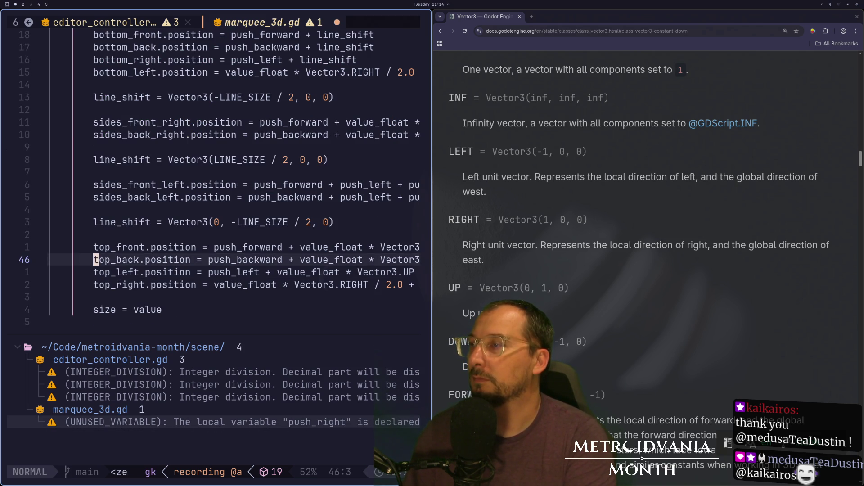
key("k")
key("j")
key("j")
key("j")
key("k")
key("k")
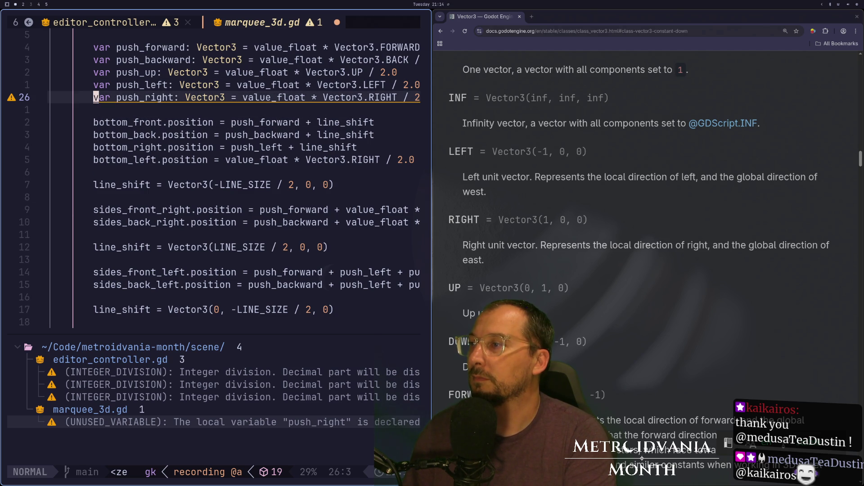
key("j")
key("j")
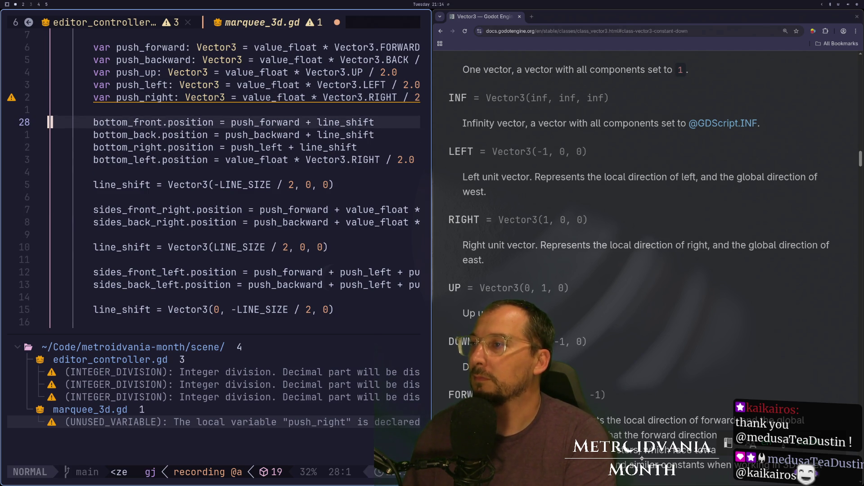
key("j")
key("j")
key("j")
key("j")
key("j")
key("V")
key("k")
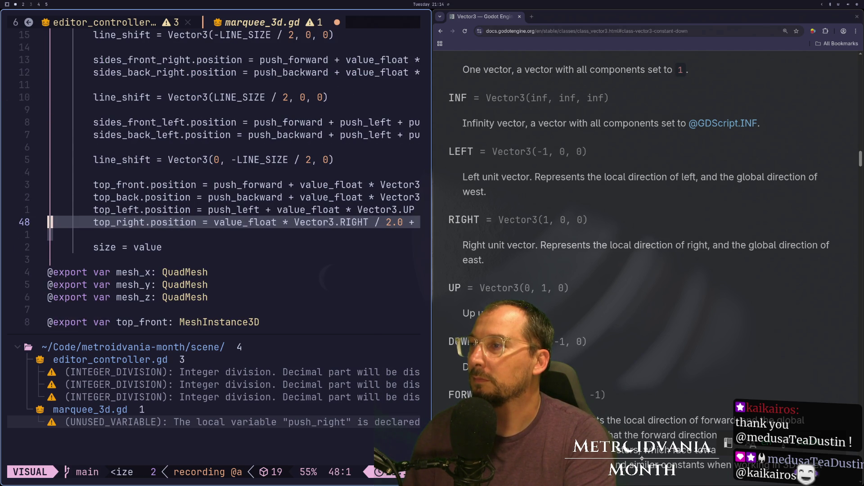
key("k")
key("k")
key("k")
key(":")
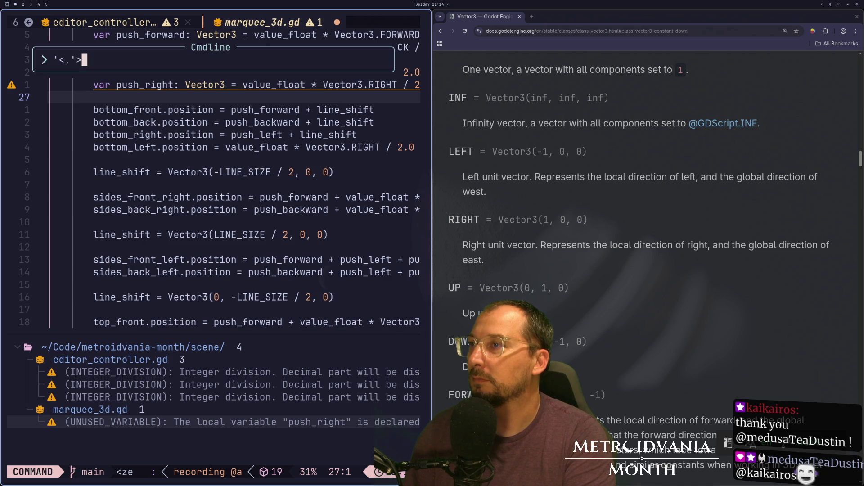
key("Up")
key("BackSpace")
key("BackSpace")
key("BackSpace")
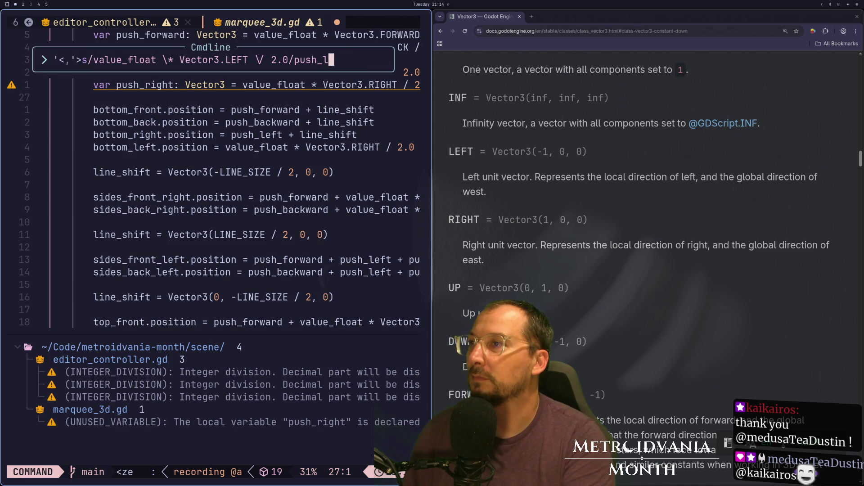
type("ht")
key("Return")
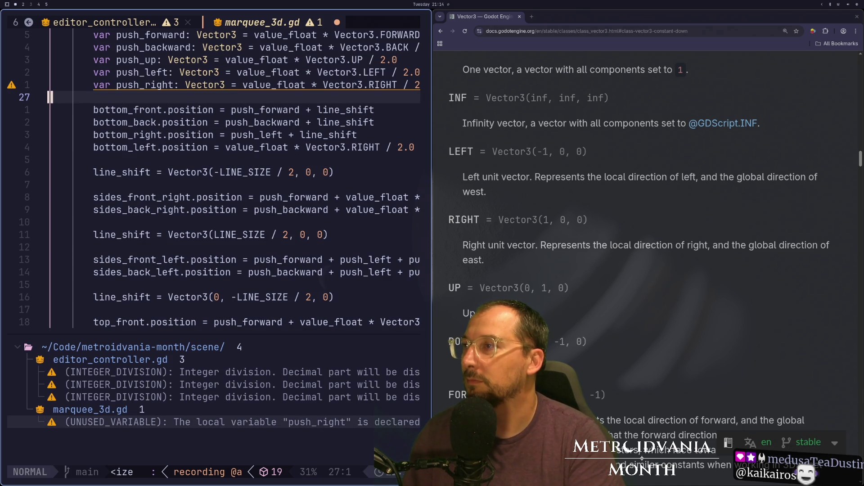
Step: Apply the RIGHT-to-push_right substitution to the remaining edge lines, from the size assignment up
key("j")
key("braceright")
key("braceright")
key("2")
key("0")
key("j")
key("k")
key("k")
key("k")
key("k")
key("k")
key("k")
key("v")
key("k")
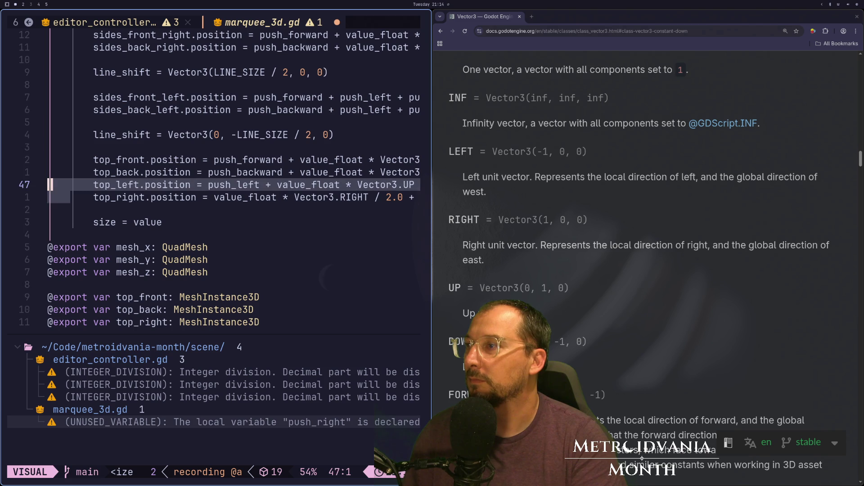
key("Escape")
key("j")
key("j")
key("j")
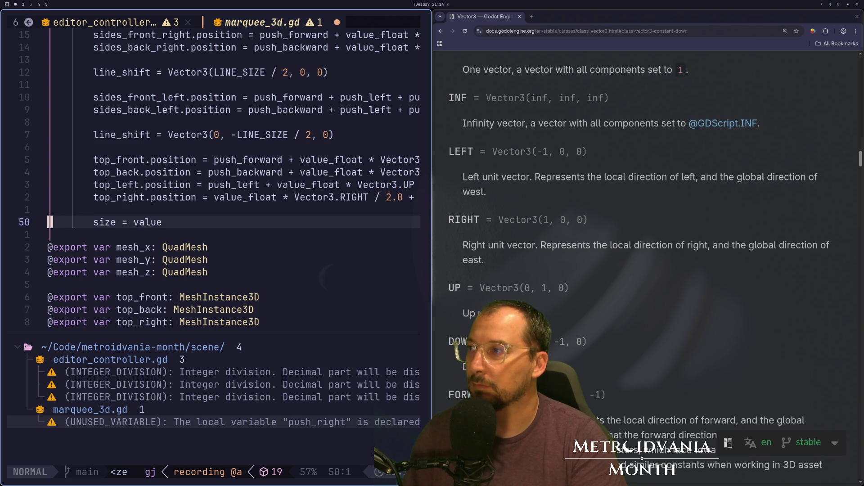
key("shift+v")
key("k")
key("k")
key("k")
key("k")
key("k")
key("k")
key("k")
key("k")
key("k")
key("k")
key("k")
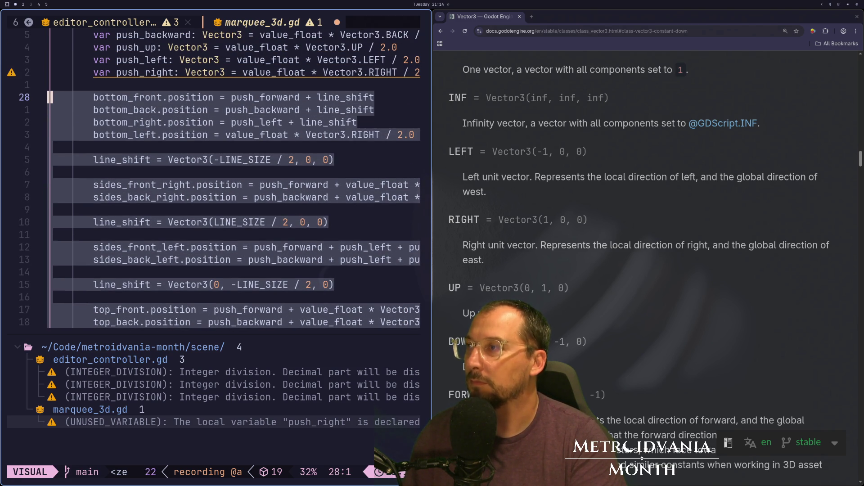
key("colon")
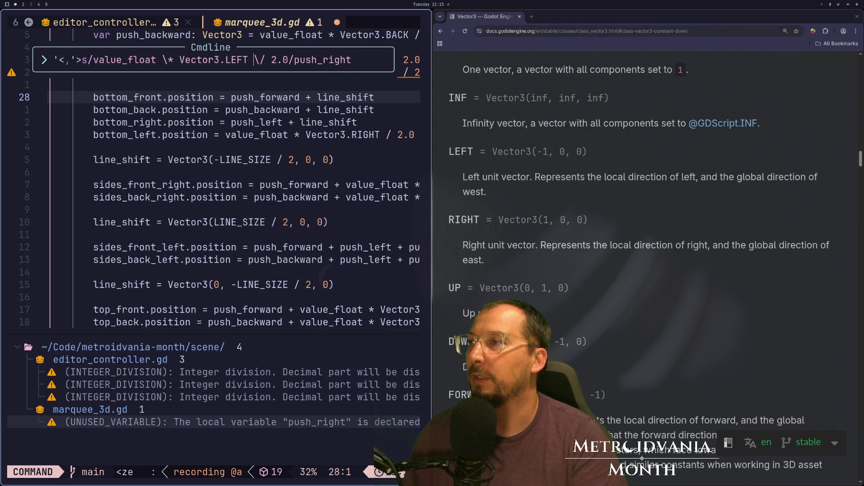
key("Left")
key("BackSpace")
type("T")
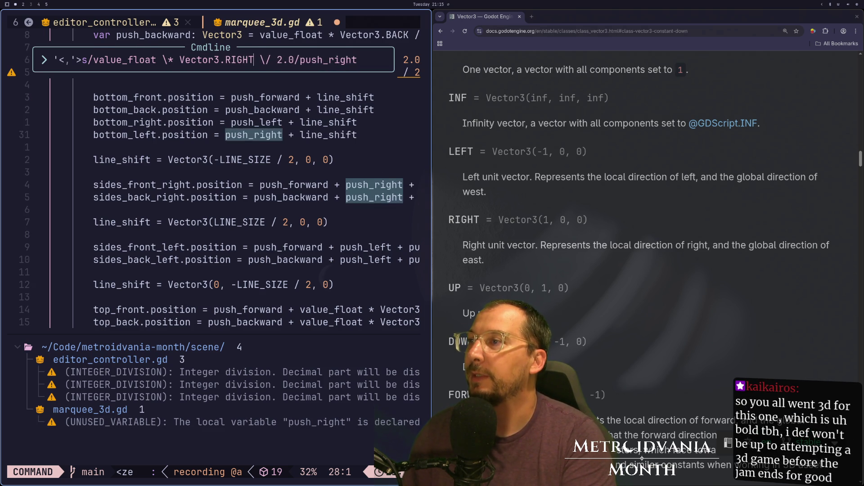
key("Return")
key("super+2")
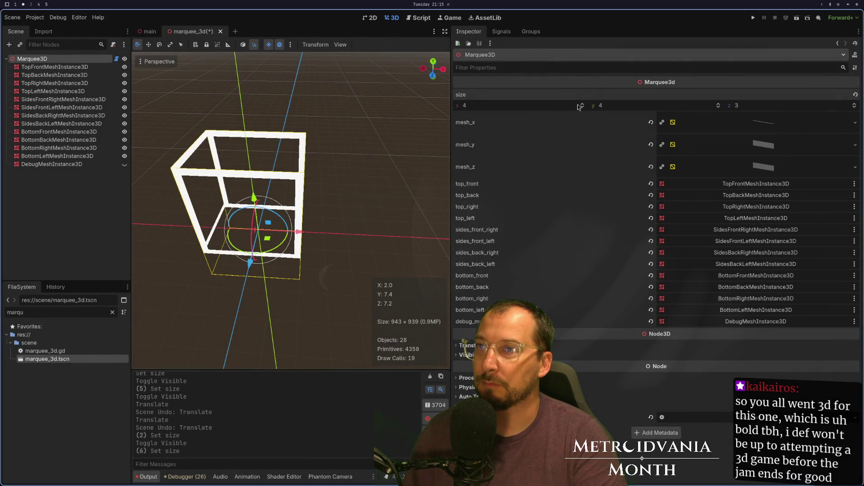
Step: Bump the box's x size to 5 and back to 4, then save and run the game
left_click(582, 104)
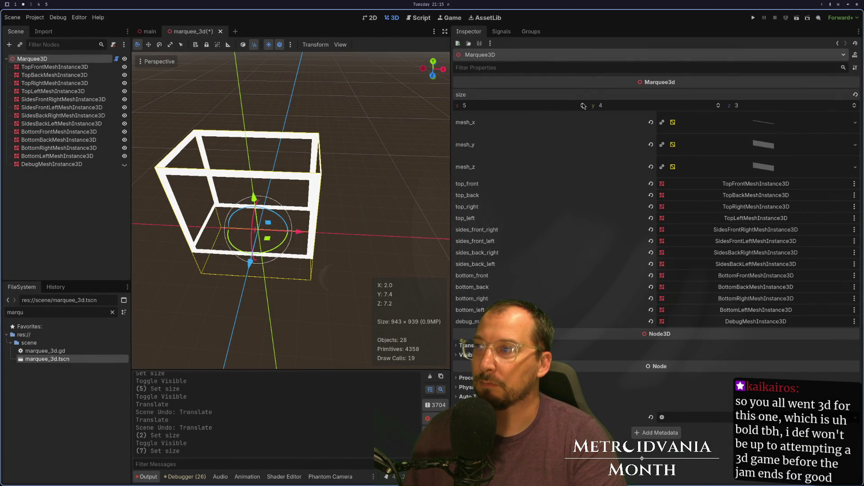
left_click(583, 107)
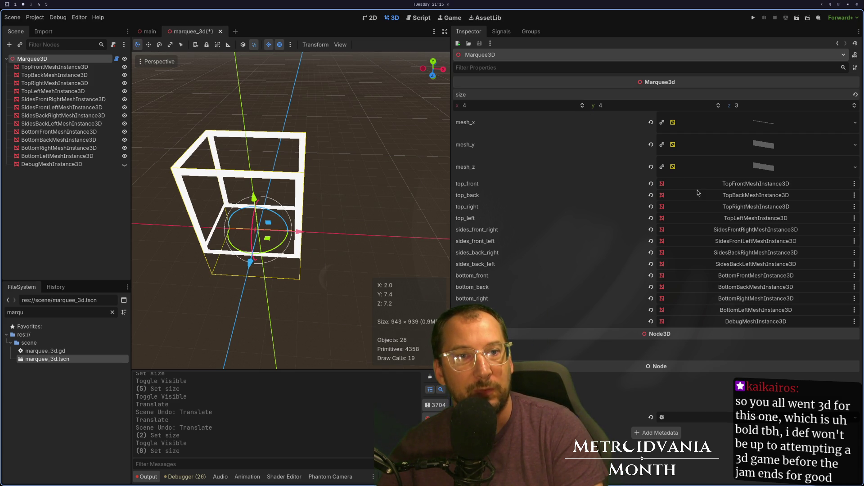
key("F5")
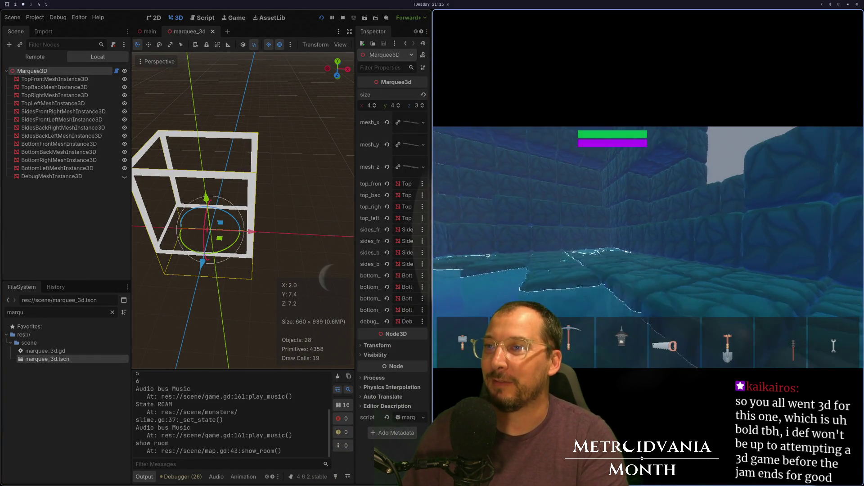
Step: Play the game fullscreen, look down at the ice block, then stop the game
key("super+f")
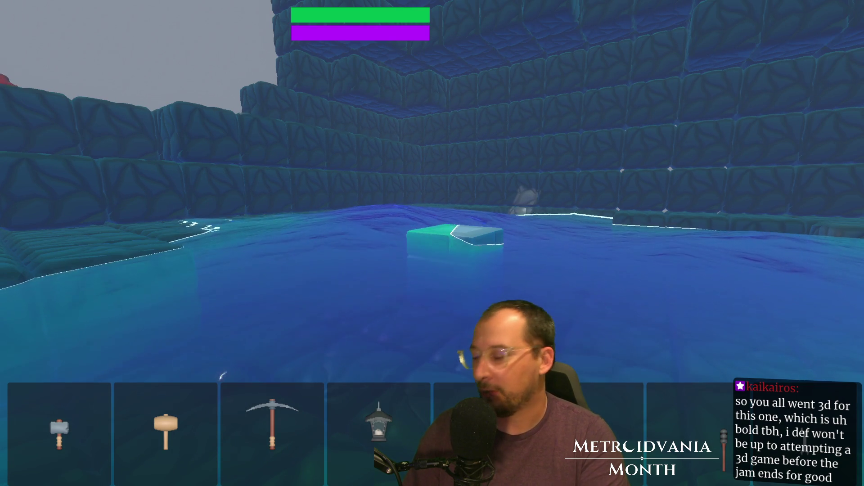
key("w")
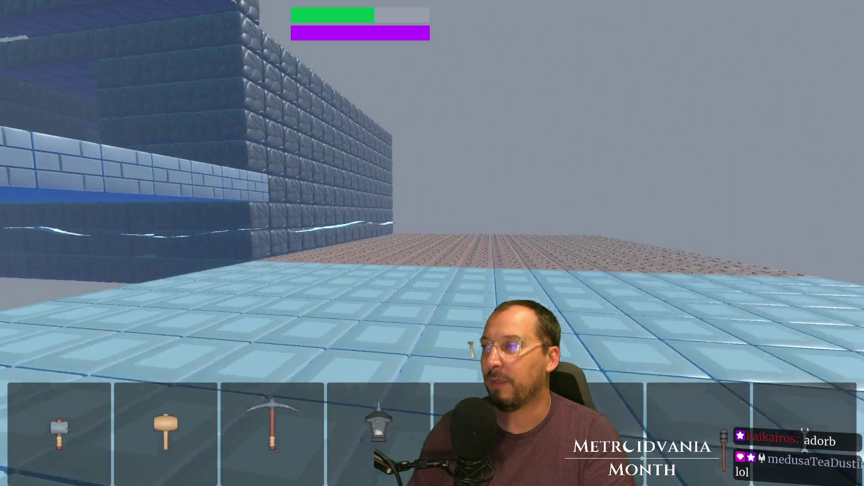
key("F8")
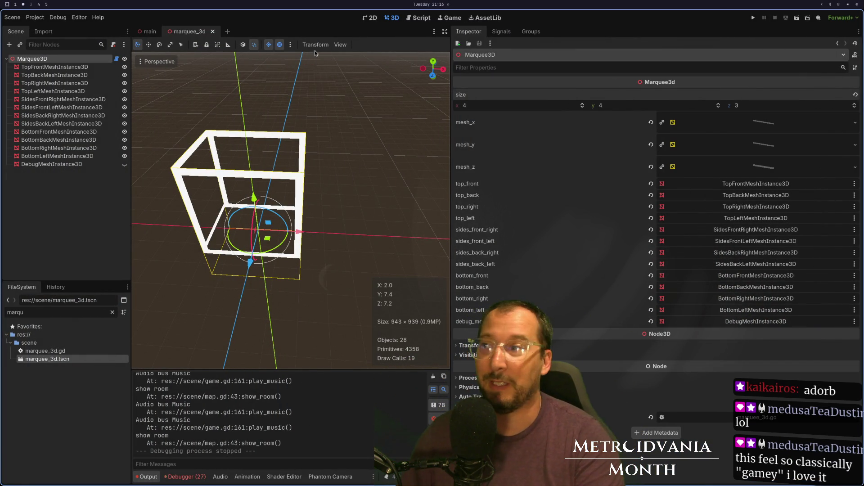
Step: Switch to the main scene and filter the FileSystem for 'game'
left_click(145, 33)
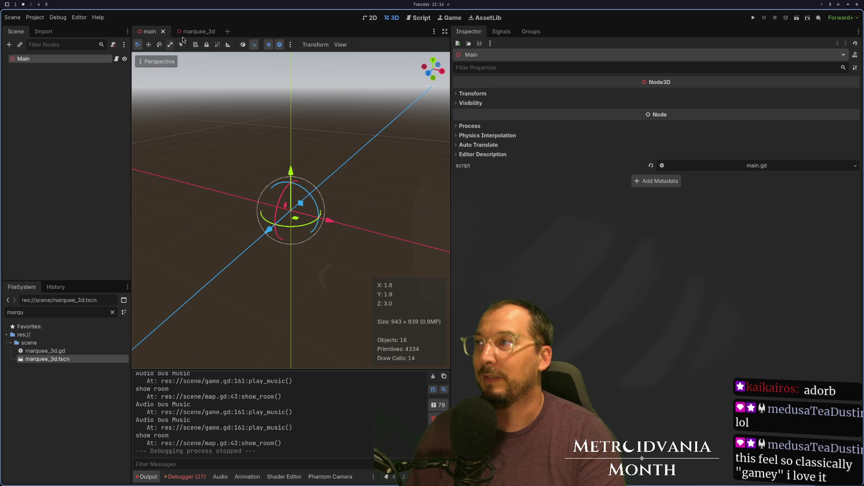
left_click(112, 313)
type("game")
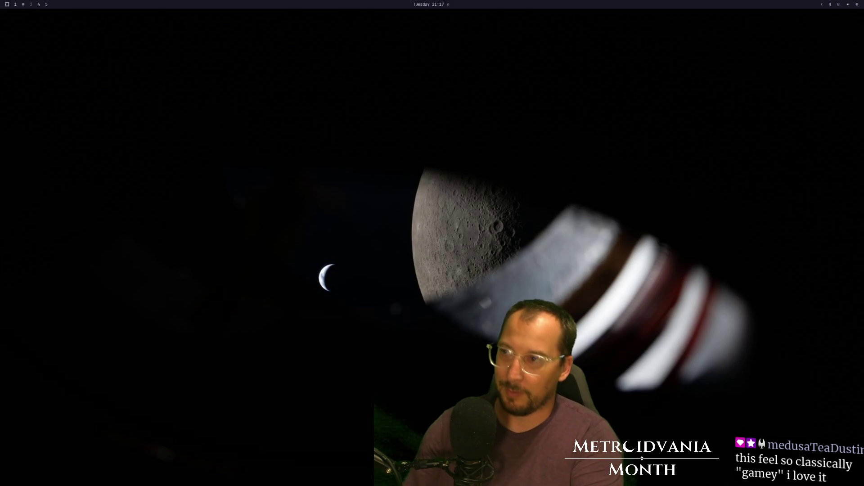
Step: Relaunch Godot from the launcher and open the Metroidvania-month project
key("super+space")
type("god")
key("Return")
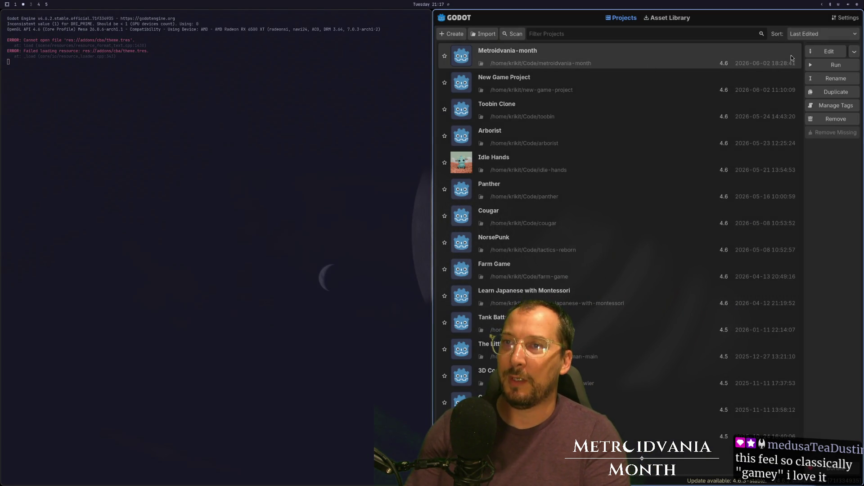
left_click(829, 53)
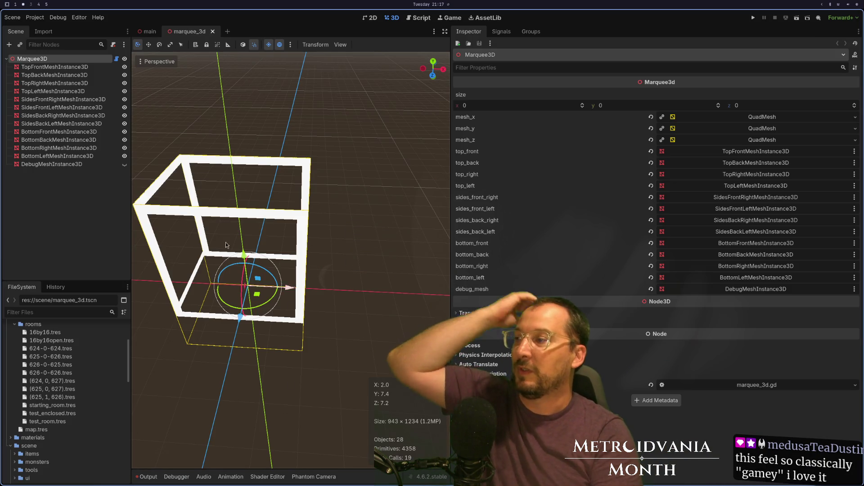
Step: Orbit and zoom around the level's block rooms and save the game scene
scroll(67, 360, "up", 3)
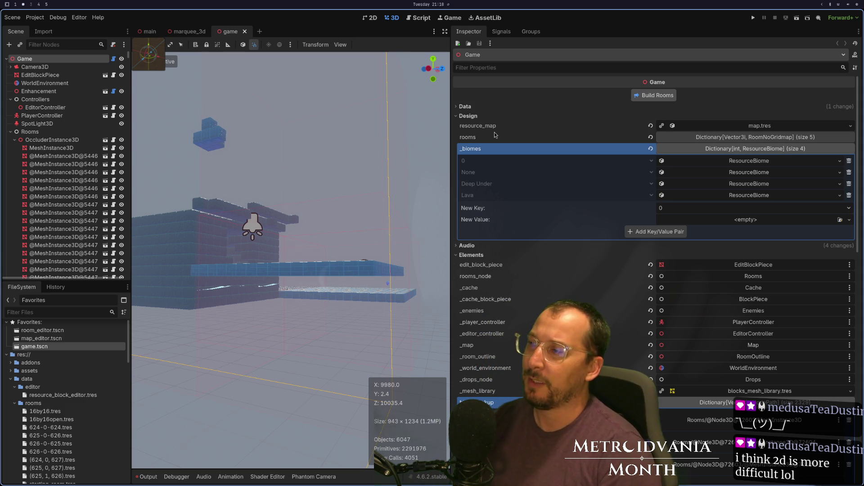
key("ctrl+s")
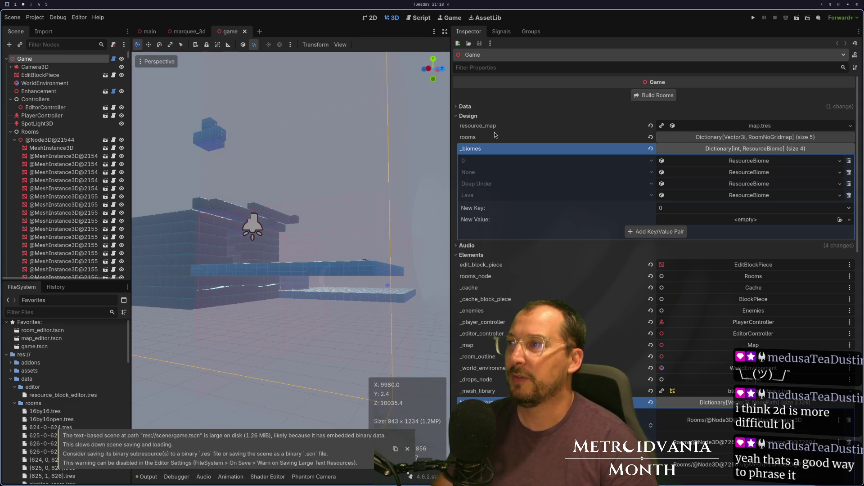
mouse_move(160, 78)
left_mouse_down()
mouse_move(189, 109)
mouse_move(225, 211)
mouse_move(215, 281)
mouse_move(206, 253)
mouse_move(227, 260)
left_mouse_up()
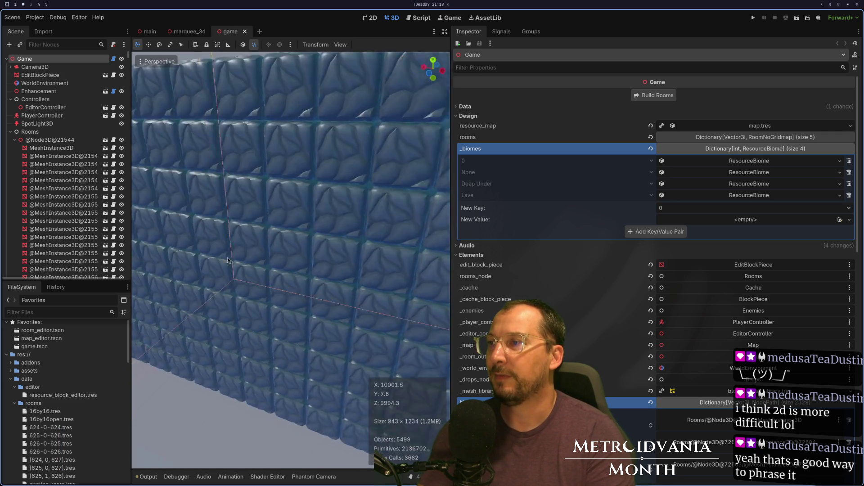
scroll(227, 260, "up", 5)
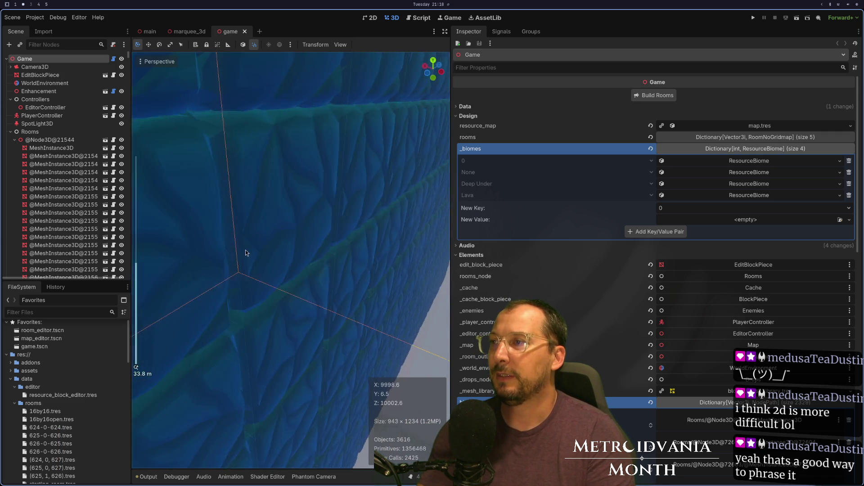
scroll(247, 248, "up", 3)
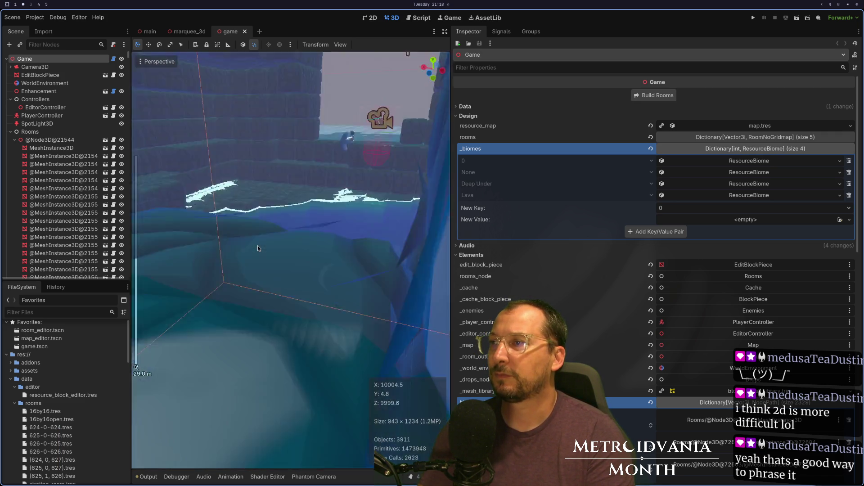
scroll(257, 245, "down", 2)
key("ctrl+s")
left_click_drag(408, 96, 363, 202)
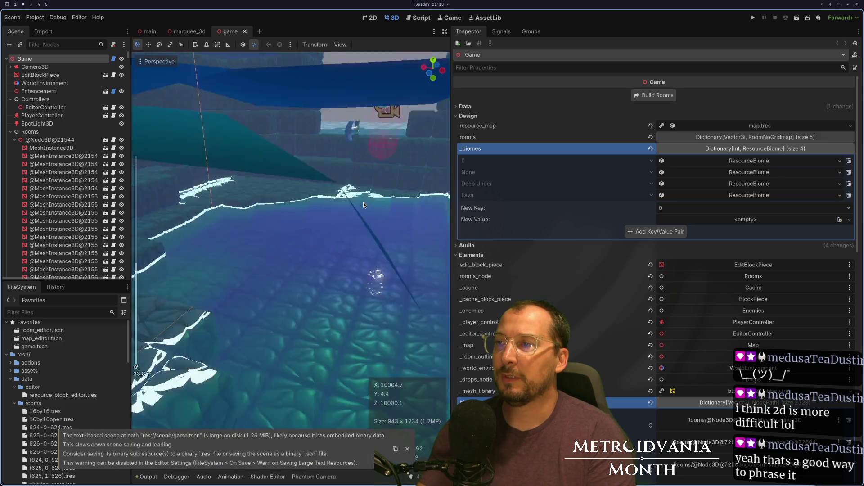
scroll(363, 205, "up", 5)
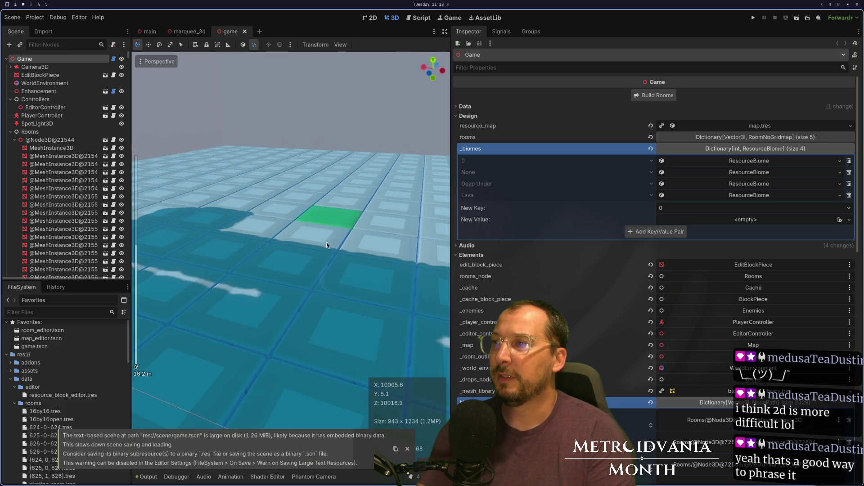
scroll(326, 242, "down", 5)
mouse_move(302, 305)
left_mouse_down()
mouse_move(222, 252)
mouse_move(252, 243)
left_mouse_up()
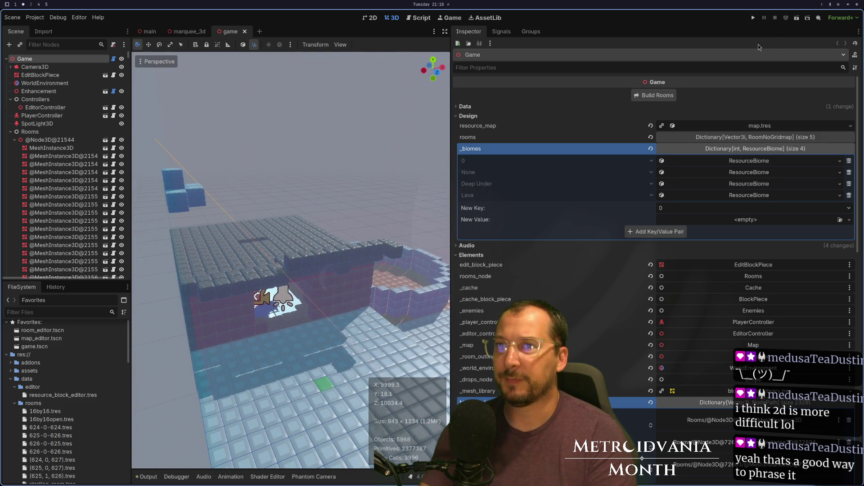
Step: Switch the project to the Compatibility renderer and save-and-restart the editor
left_click(822, 49)
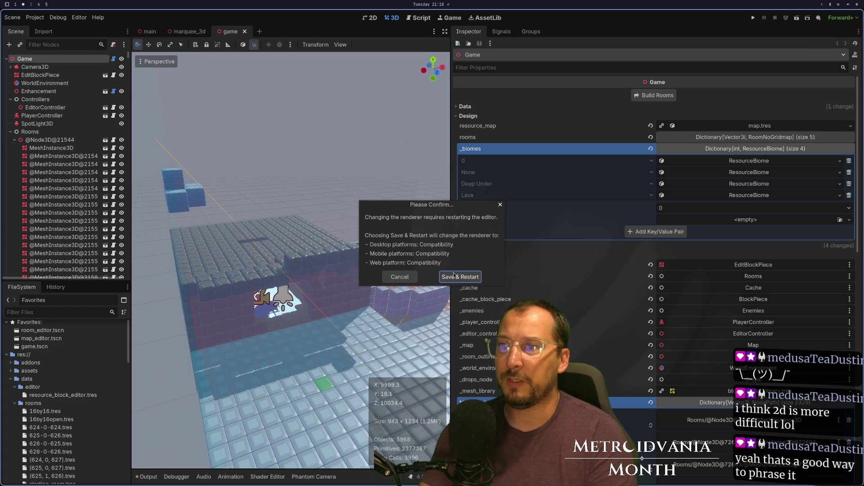
left_click(461, 277)
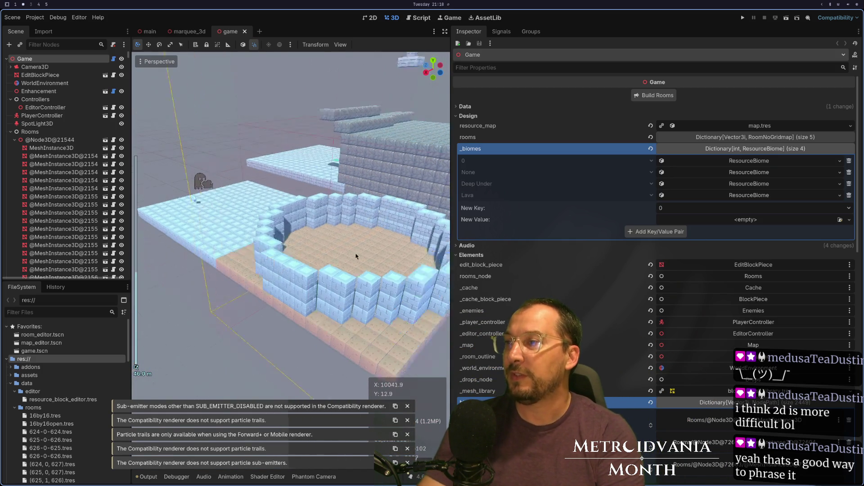
scroll(338, 262, "up", 3)
scroll(339, 261, "up", 5)
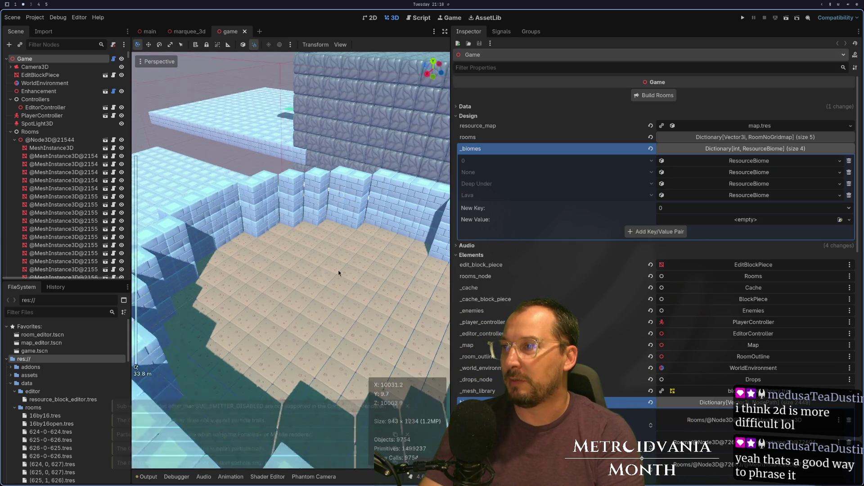
Step: Widen the 3D viewport toward the Inspector and orbit closer to the ring-shaped room
mouse_move(176, 160)
left_mouse_down()
mouse_move(246, 218)
mouse_move(257, 206)
left_mouse_up()
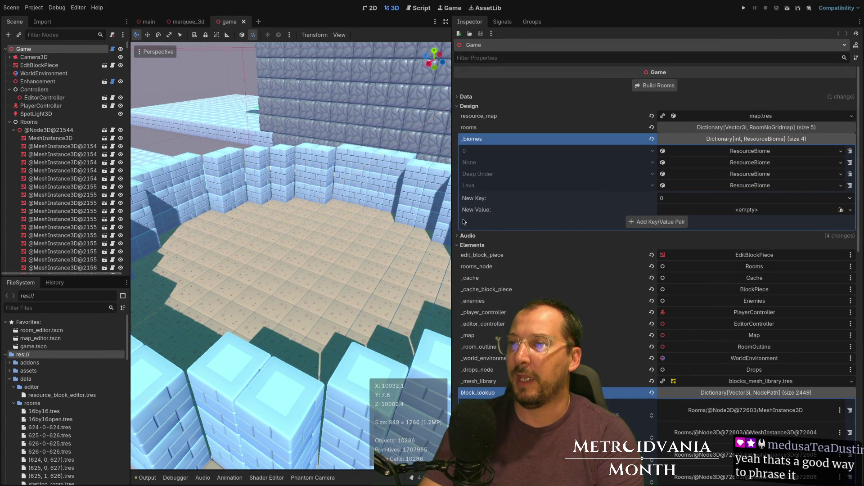
left_click_drag(451, 218, 780, 246)
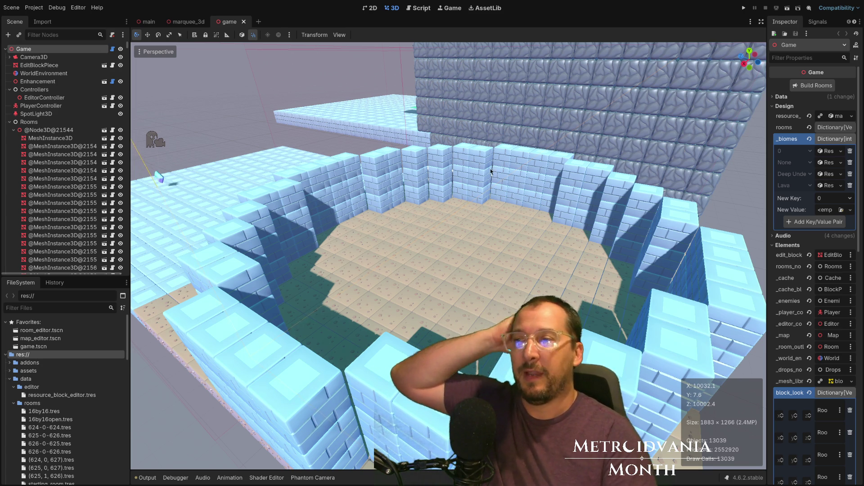
mouse_move(397, 259)
left_mouse_down()
mouse_move(411, 286)
mouse_move(404, 311)
mouse_move(399, 283)
mouse_move(397, 341)
mouse_move(417, 320)
mouse_move(420, 296)
mouse_move(423, 358)
mouse_move(427, 344)
mouse_move(420, 386)
mouse_move(423, 360)
mouse_move(427, 403)
mouse_move(415, 399)
left_mouse_up()
scroll(419, 299, "up", 5)
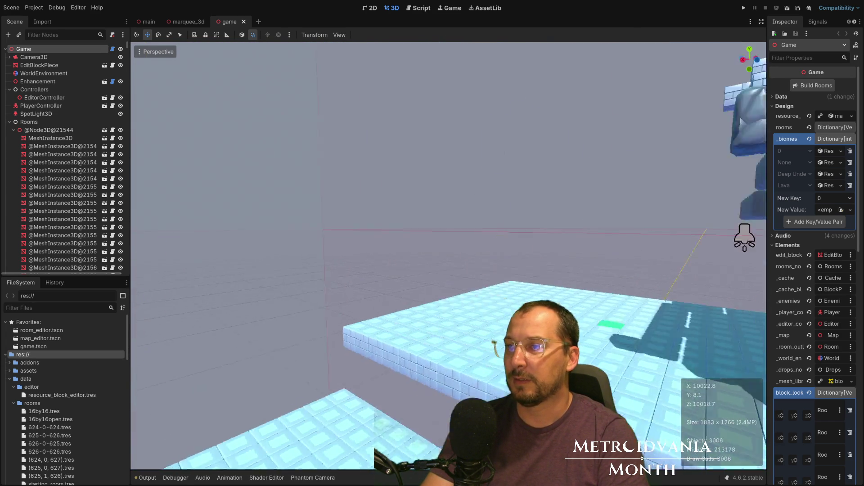
key("super+2")
Step: Relaunch Godot from the app launcher and open Metroidvania-month from the Project Manager
key("super+space")
type("god")
key("Return")
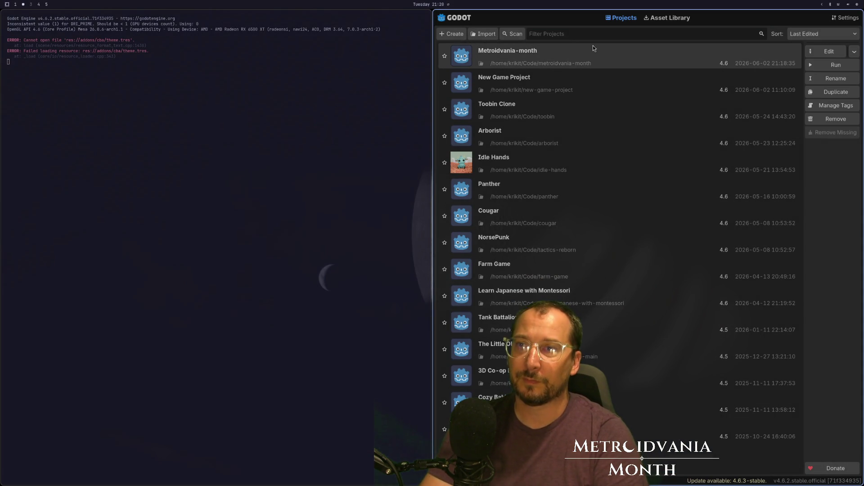
left_click(814, 50)
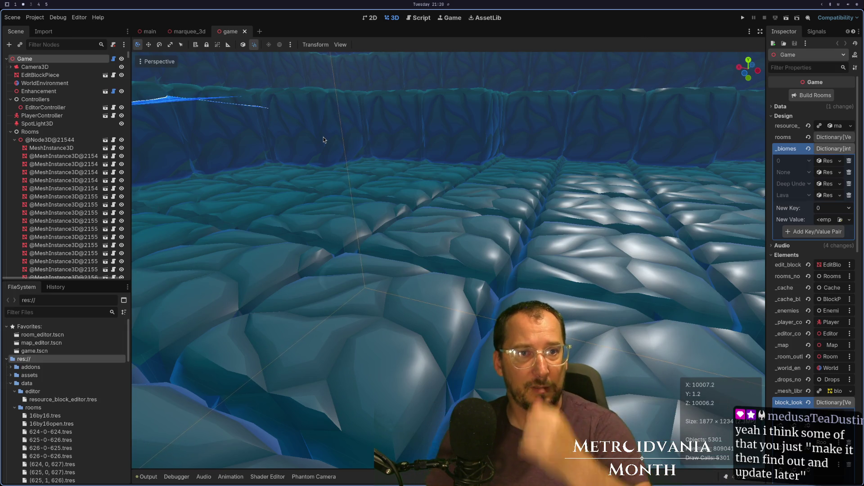
scroll(499, 223, "down", 5)
scroll(499, 222, "up", 3)
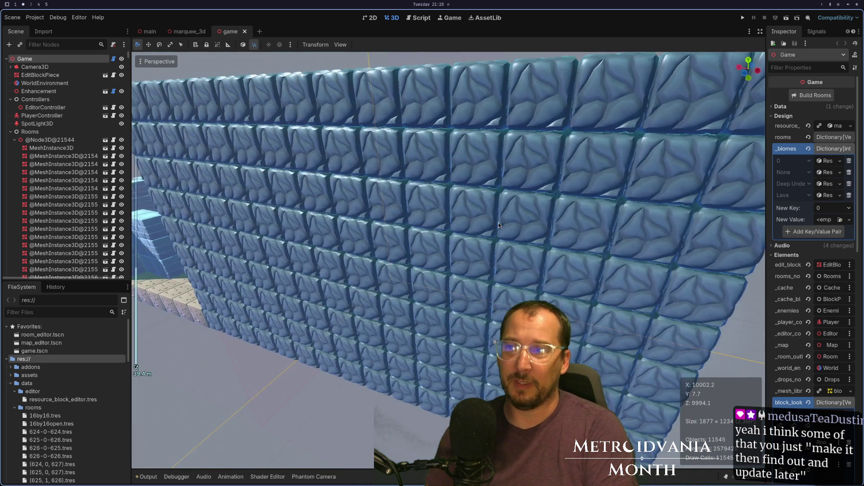
mouse_move(321, 220)
left_mouse_down()
mouse_move(331, 260)
mouse_move(315, 252)
mouse_move(468, 267)
mouse_move(476, 280)
mouse_move(468, 297)
mouse_move(515, 262)
mouse_move(505, 292)
left_mouse_up()
scroll(468, 267, "up", 5)
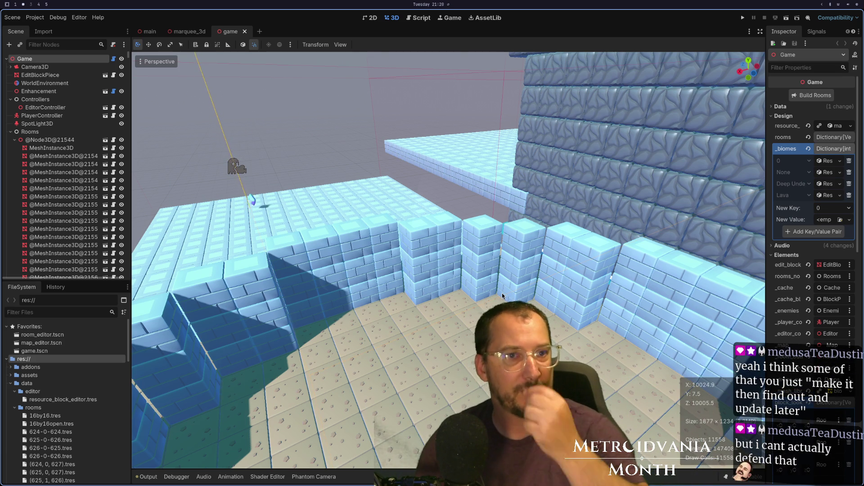
mouse_move(360, 243)
left_mouse_down()
mouse_move(476, 239)
mouse_move(582, 222)
mouse_move(350, 233)
mouse_move(373, 232)
left_mouse_up()
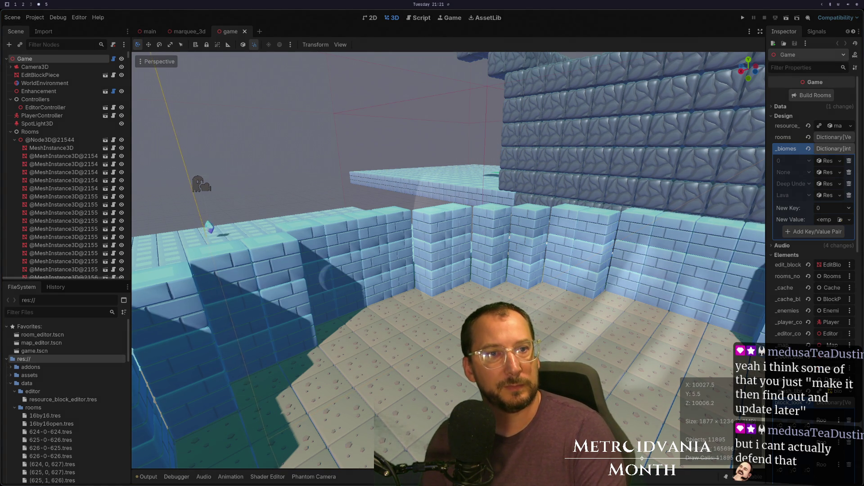
scroll(494, 197, "down", 4)
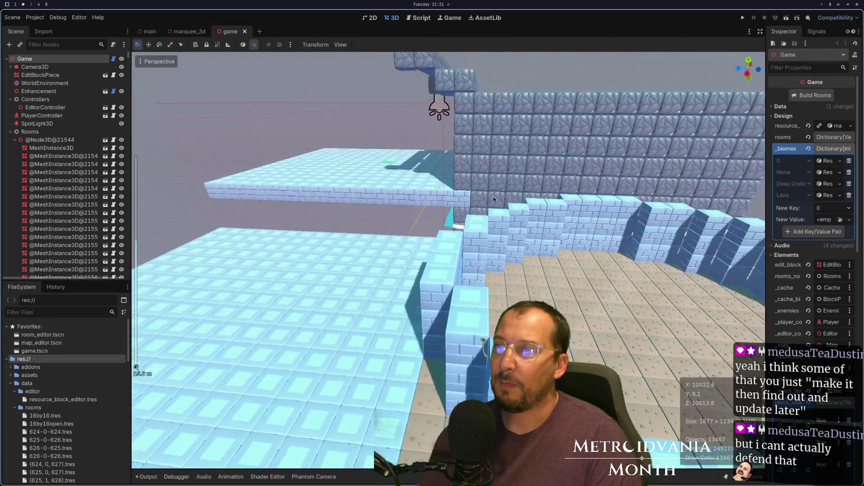
mouse_move(451, 211)
left_mouse_down()
mouse_move(410, 239)
mouse_move(452, 218)
mouse_move(344, 160)
left_mouse_up()
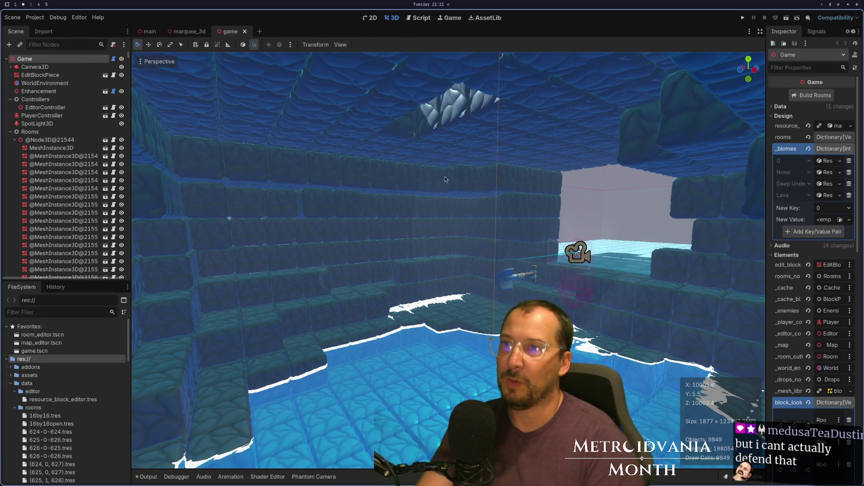
Step: Play through the level fullscreen, quit the game, and select the Water plane
left_click(739, 18)
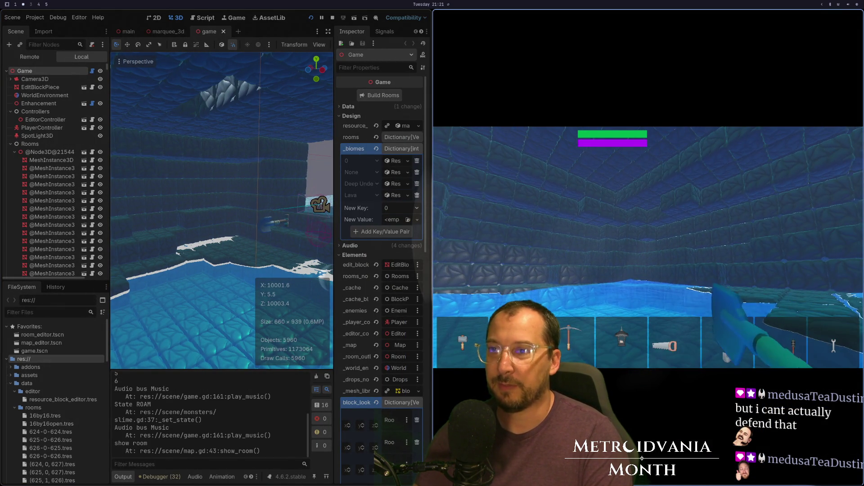
key("super+f")
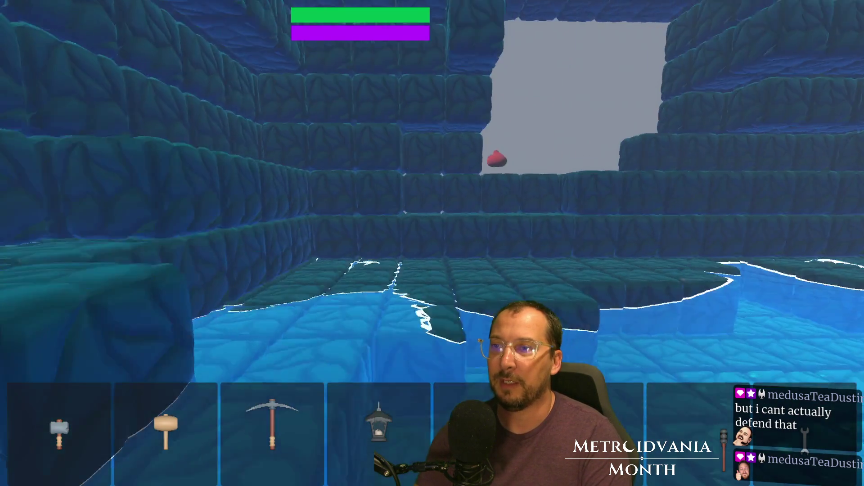
key("w")
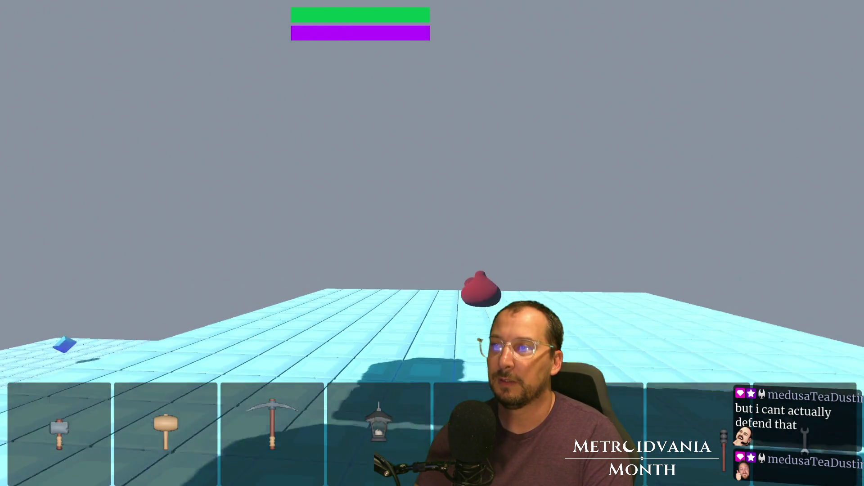
key("w")
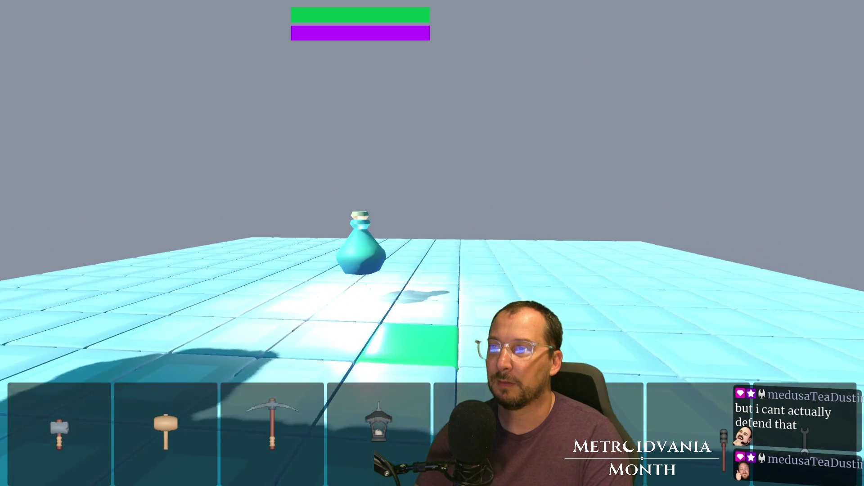
key("s")
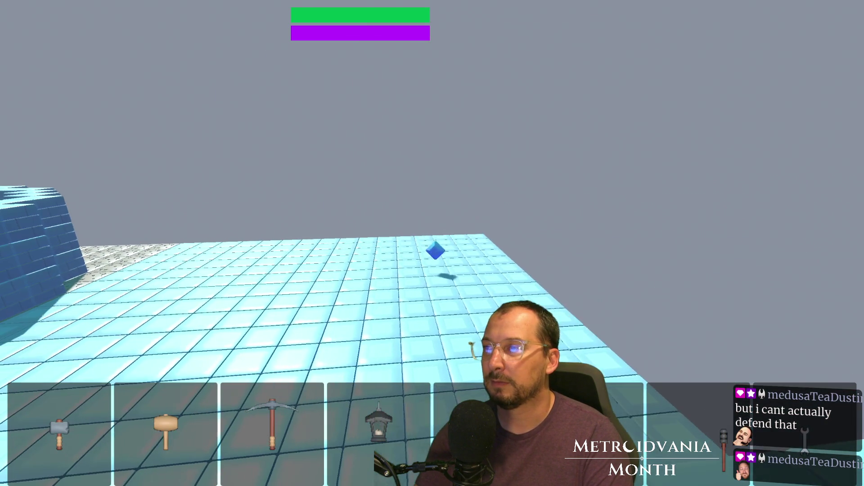
key("w")
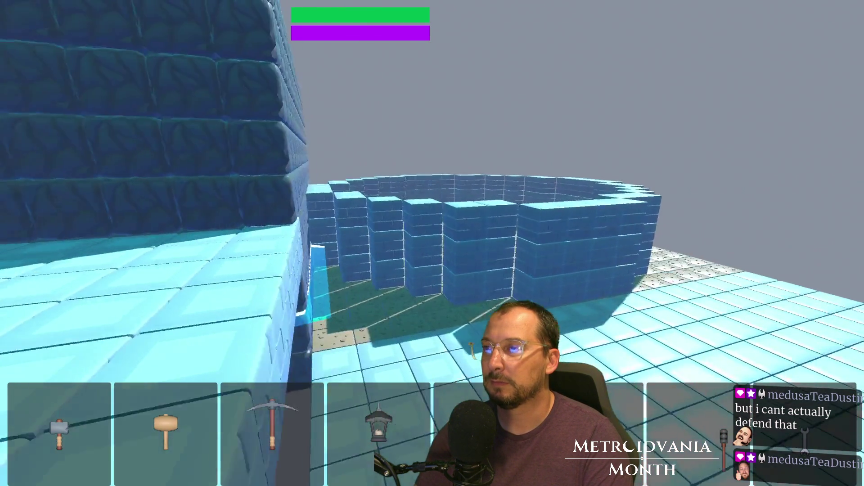
key("w")
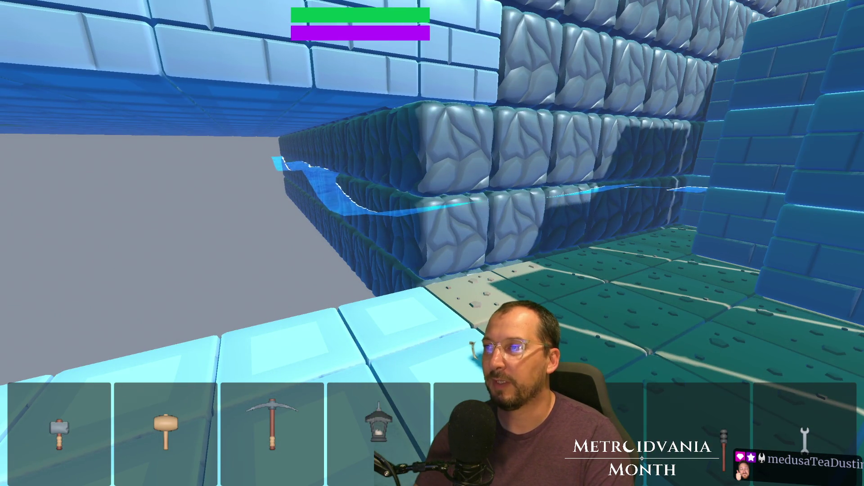
key("F8")
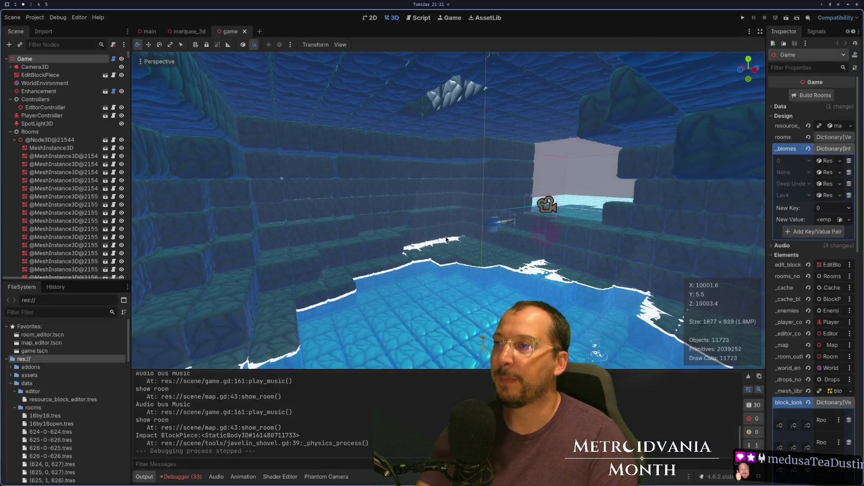
left_click(442, 240)
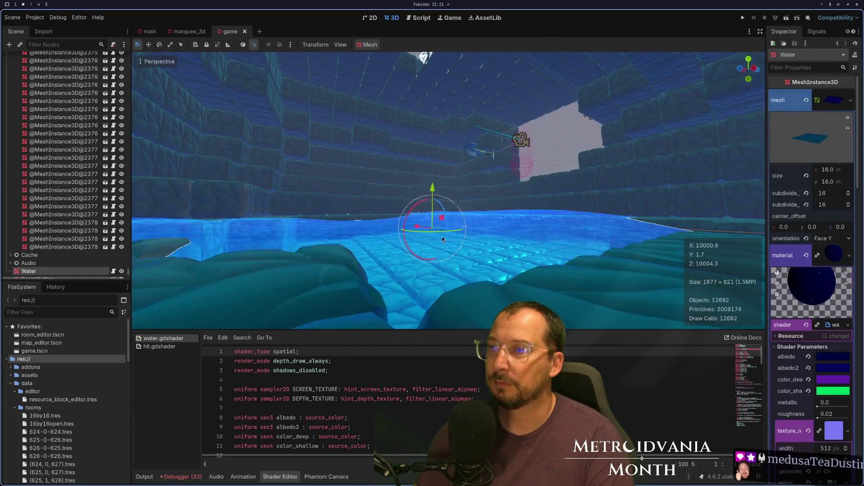
Step: Lower the Water plane by 0.5, nudge it along X, then save and run
left_click_drag(432, 187, 431, 200)
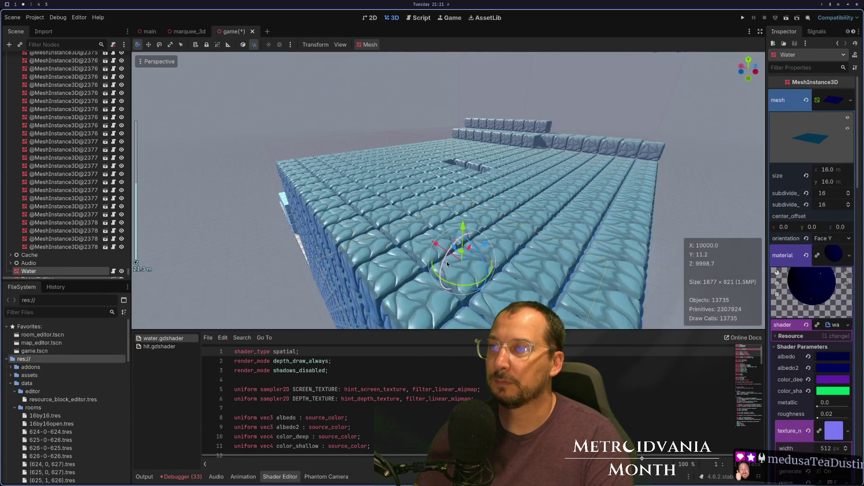
scroll(483, 250, "up", 5)
left_click_drag(482, 247, 483, 220)
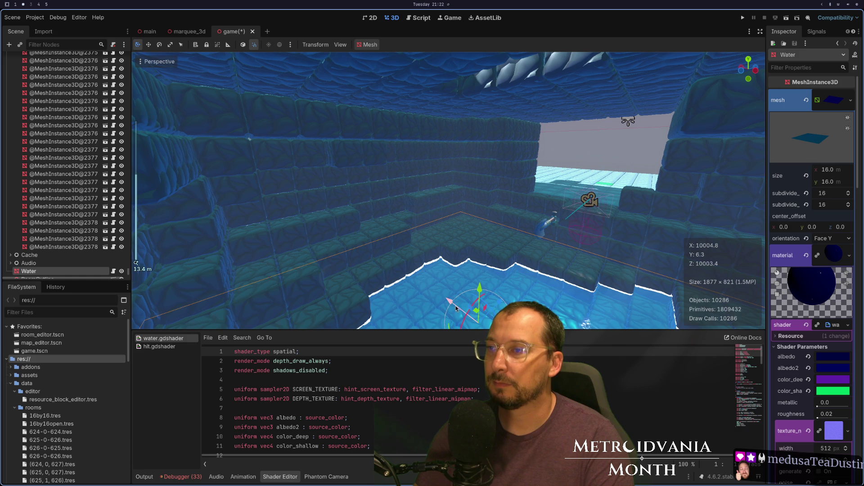
mouse_move(451, 301)
left_mouse_down()
mouse_move(547, 260)
mouse_move(490, 267)
mouse_move(557, 264)
mouse_move(449, 275)
mouse_move(403, 301)
mouse_move(395, 300)
mouse_move(409, 295)
mouse_move(355, 289)
mouse_move(317, 270)
mouse_move(180, 285)
mouse_move(176, 295)
mouse_move(271, 274)
mouse_move(355, 298)
mouse_move(355, 285)
mouse_move(472, 256)
mouse_move(370, 243)
mouse_move(391, 233)
mouse_move(503, 241)
left_mouse_up()
scroll(498, 239, "down", 5)
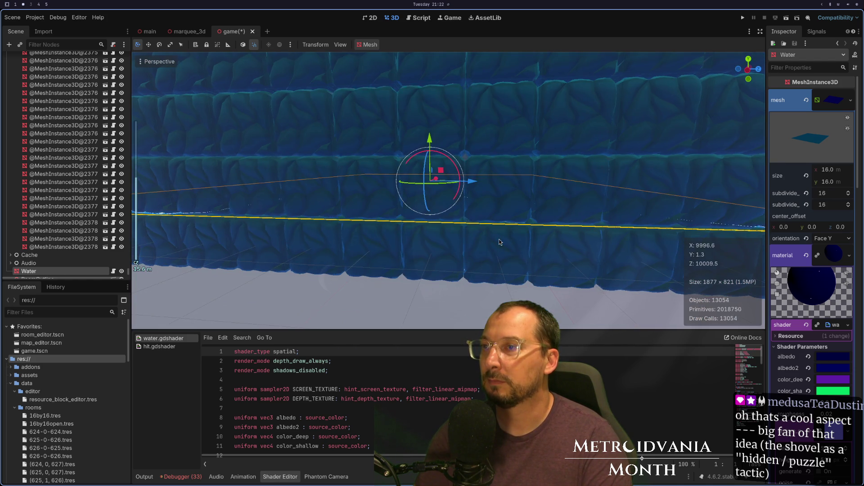
left_click(742, 17)
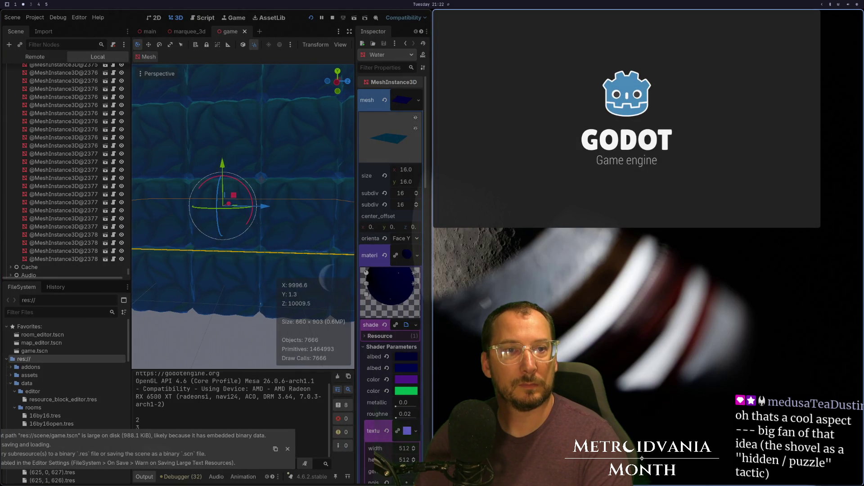
Step: Walk into the next room, close the game, and return to game.gd in Neovim
key("w")
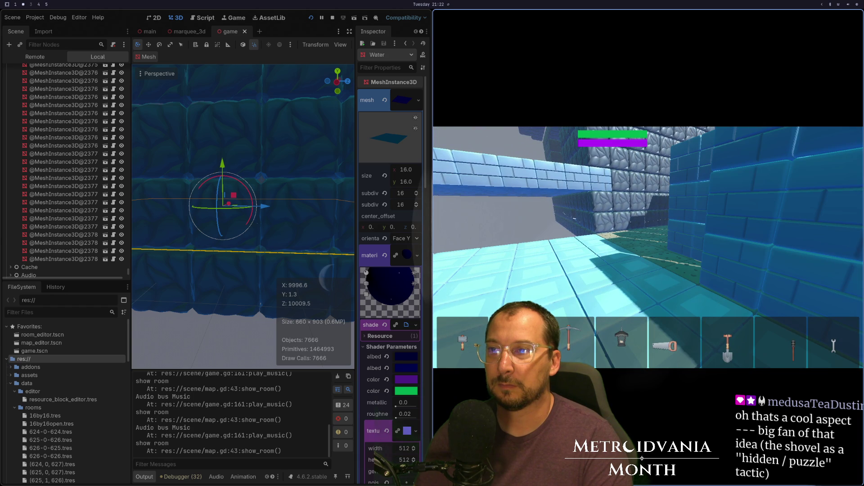
key("F8")
key("super+1")
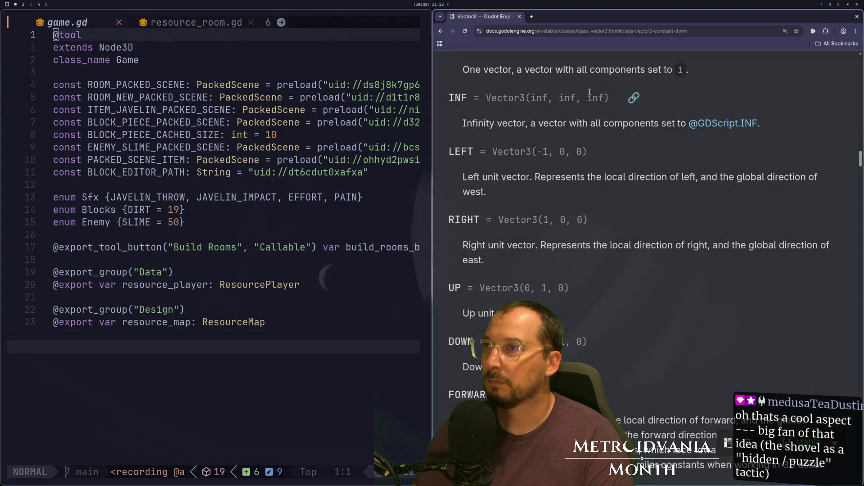
Step: Open the marquee_3d scene in Godot and orbit around the Marquee3D cube
left_click(360, 86)
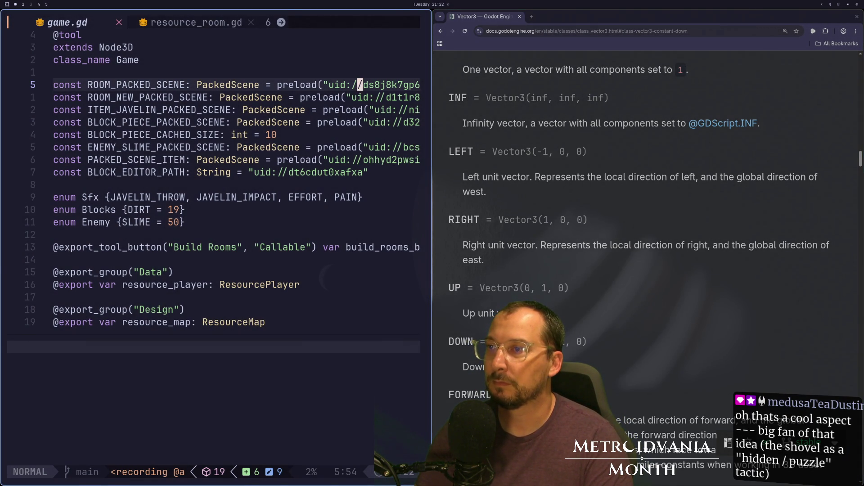
key("super+2")
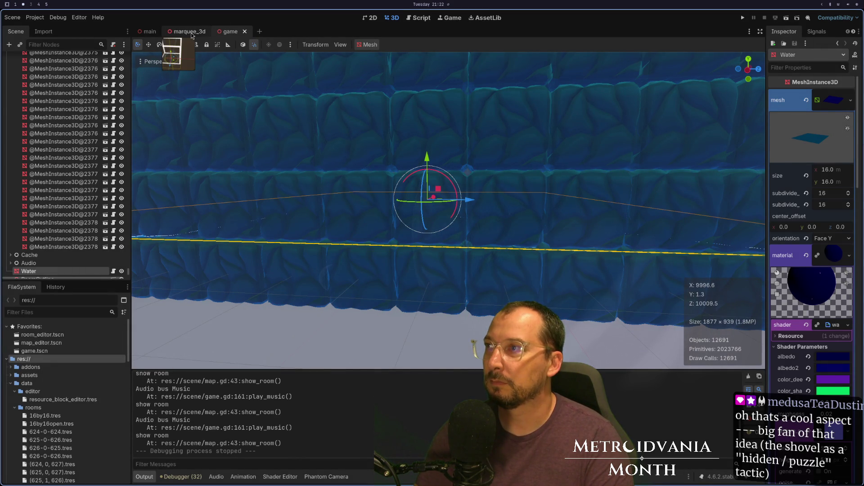
left_click(191, 34)
left_click_drag(446, 216, 451, 198)
Step: Back in Neovim, hide the documentation, close editor_controller.gd and open marquee_3d.gd
key("super+1")
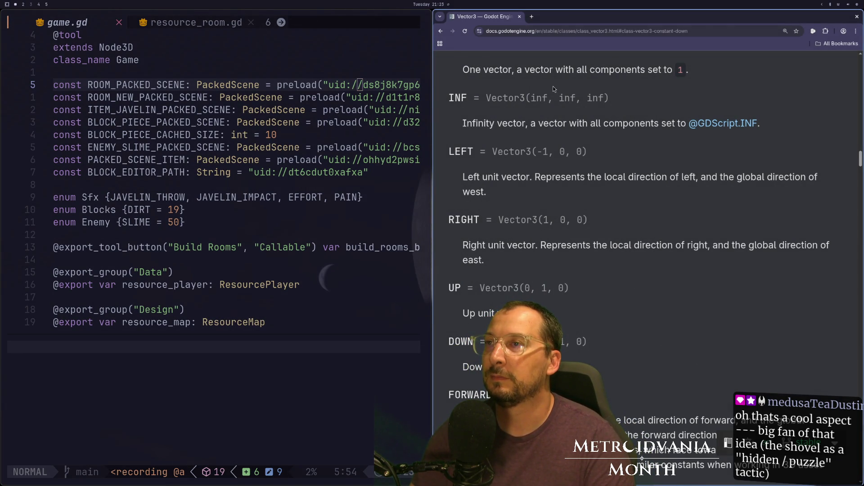
key("ctrl+w")
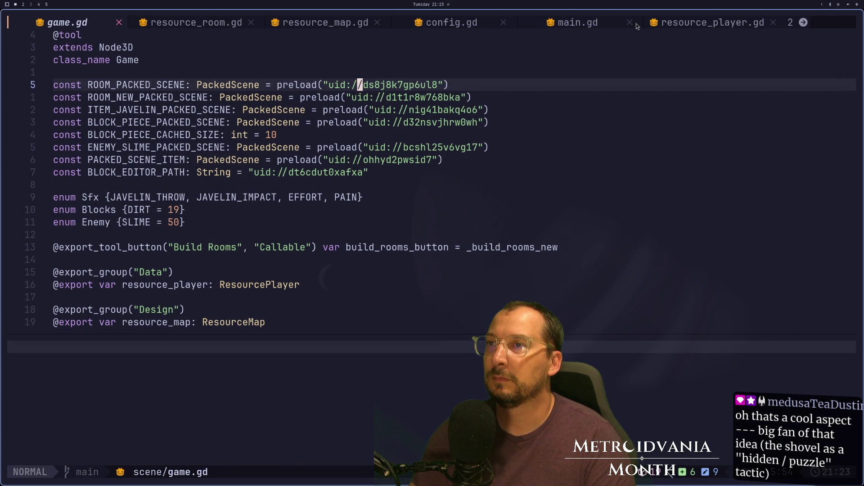
left_click(645, 23)
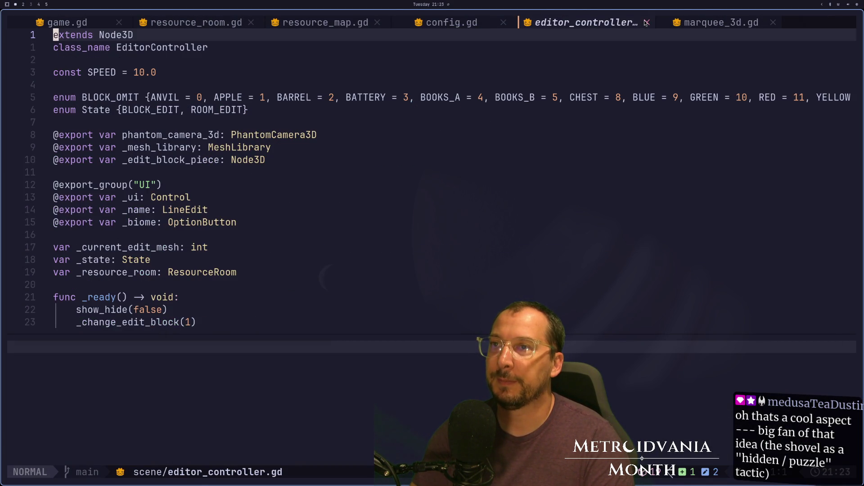
left_click(554, 23)
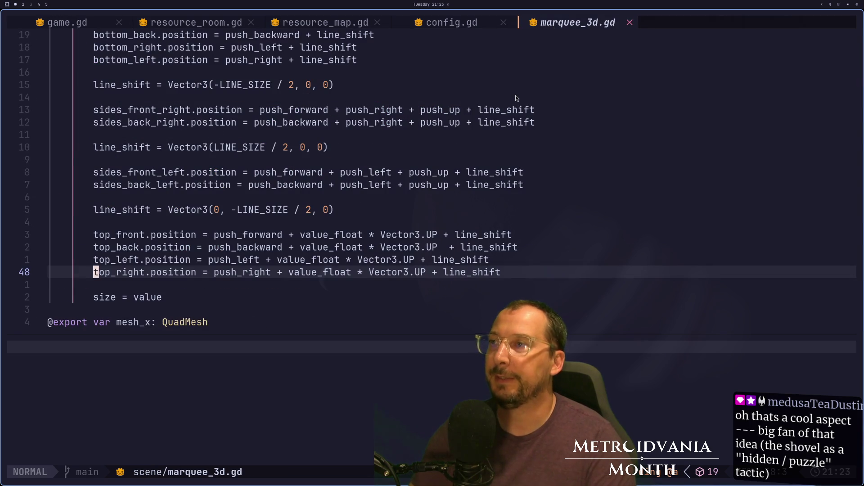
Step: Insert a new line after line 11 in marquee_3d.gd and save with :w
key("k")
key("k")
key("k")
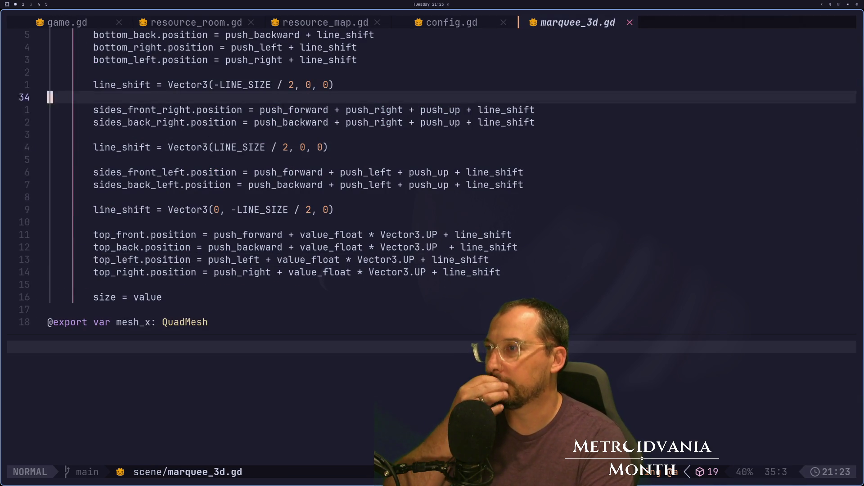
key("k")
key("k")
key("k")
key("j")
key("j")
key("j")
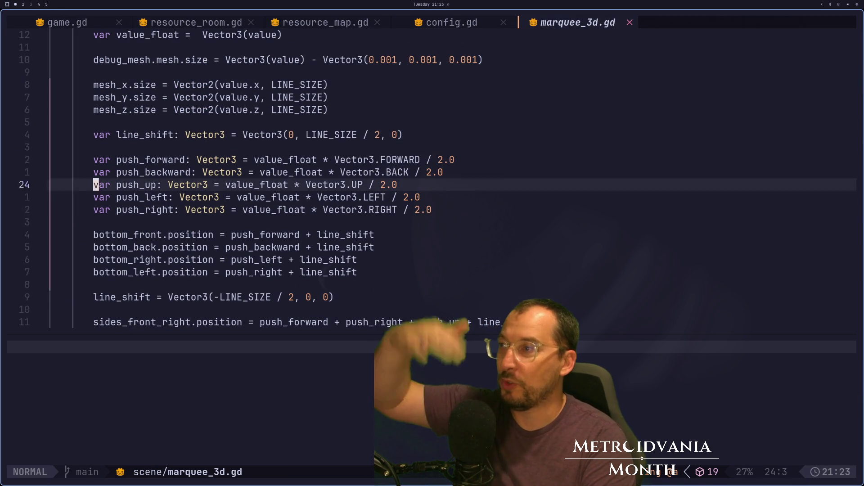
key("k")
key("k")
key("k")
key("k")
key("k")
key("k")
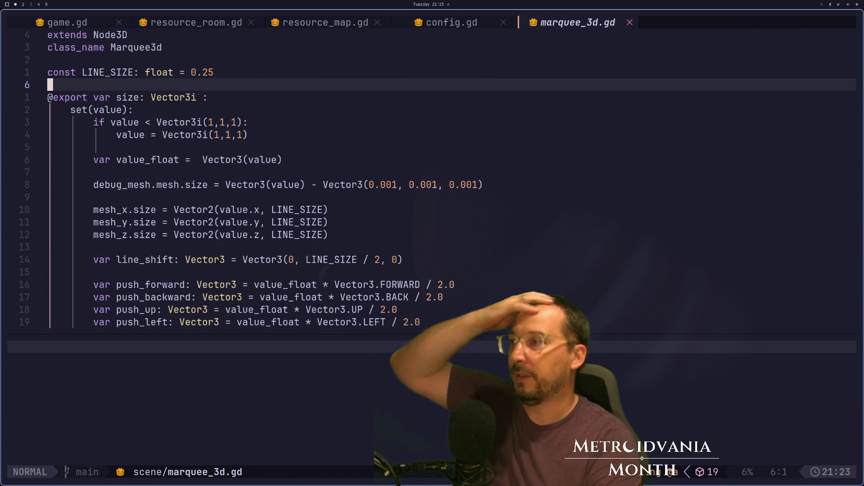
key("j")
key("j")
key("j")
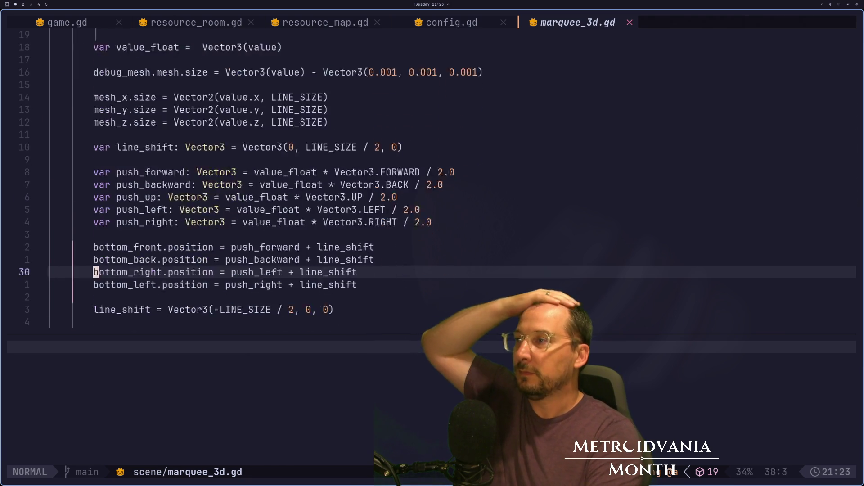
key("k")
key("k")
key("k")
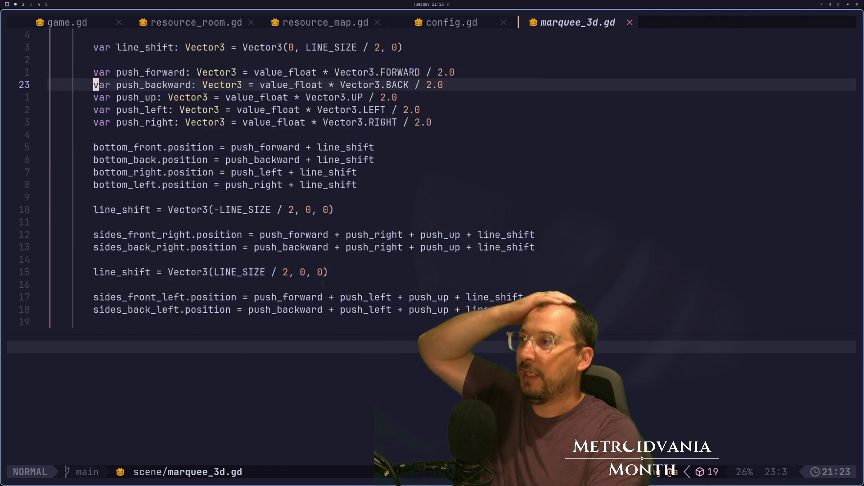
key("k")
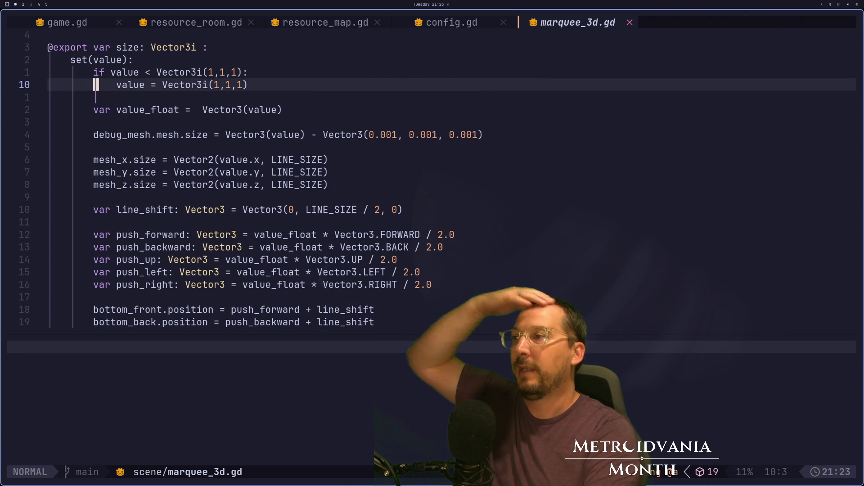
key("l")
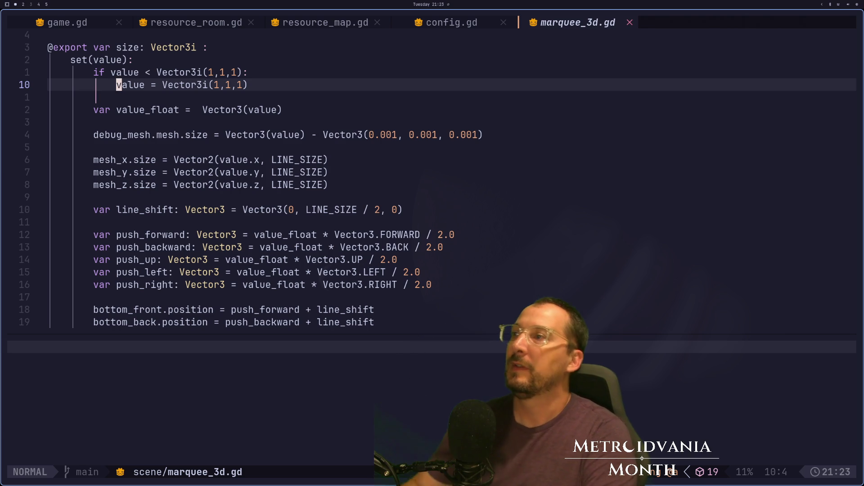
key("l")
key("l")
key("l")
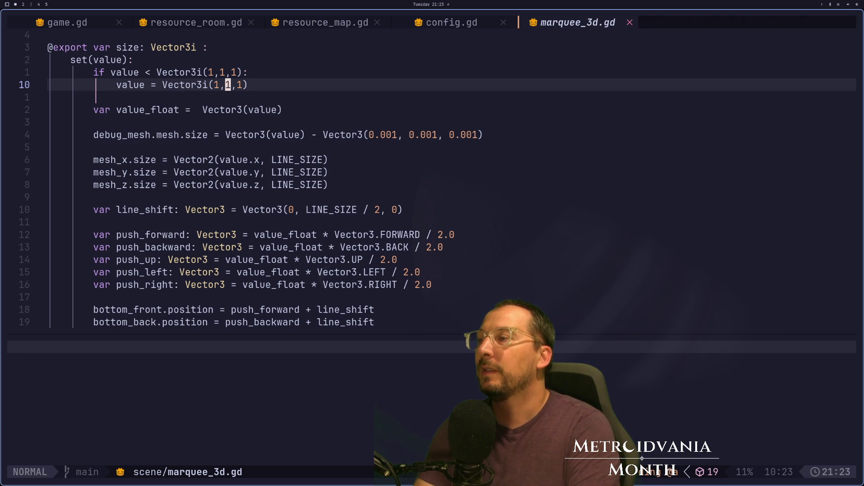
key("j")
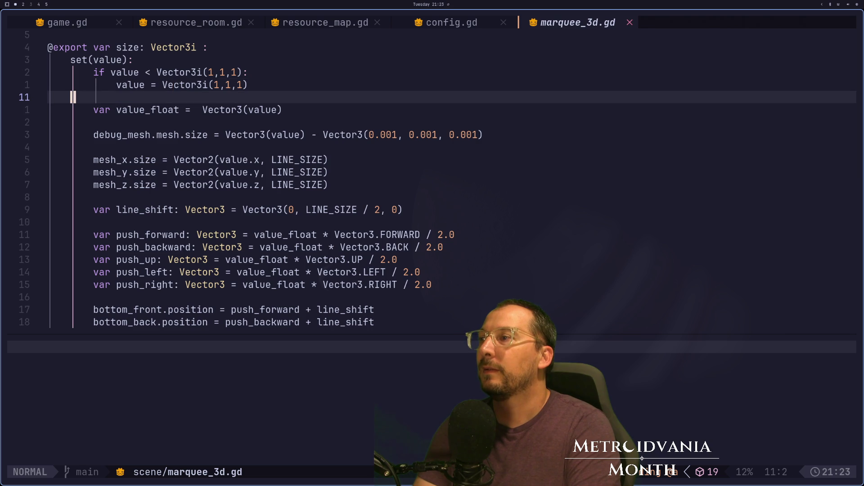
key("j")
key("k")
key("i")
key("Return")
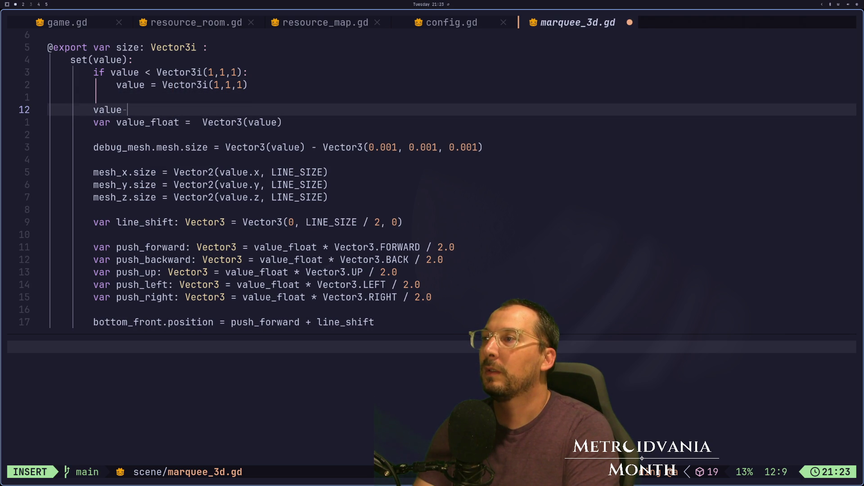
key("Escape")
type("u")
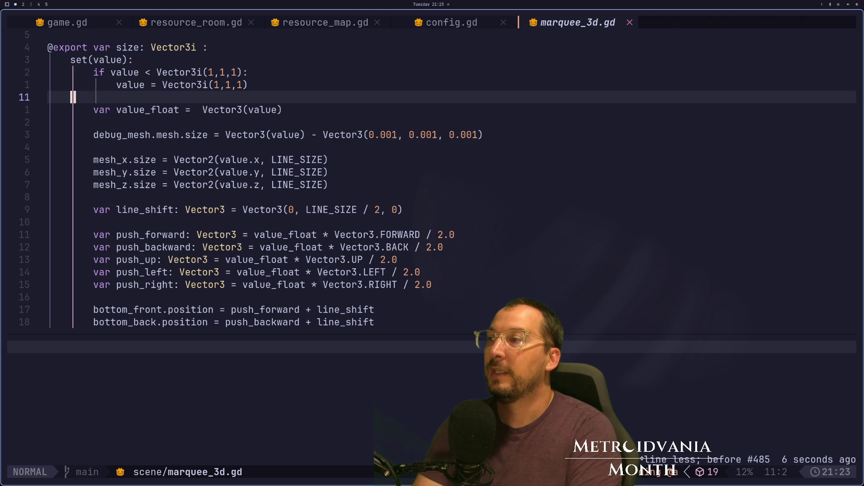
type(":w")
key("Return")
Step: Undo an accidental parentheses edit so the push_up line reads Vector3.UP again
key("j")
key("j")
key("j")
key("j")
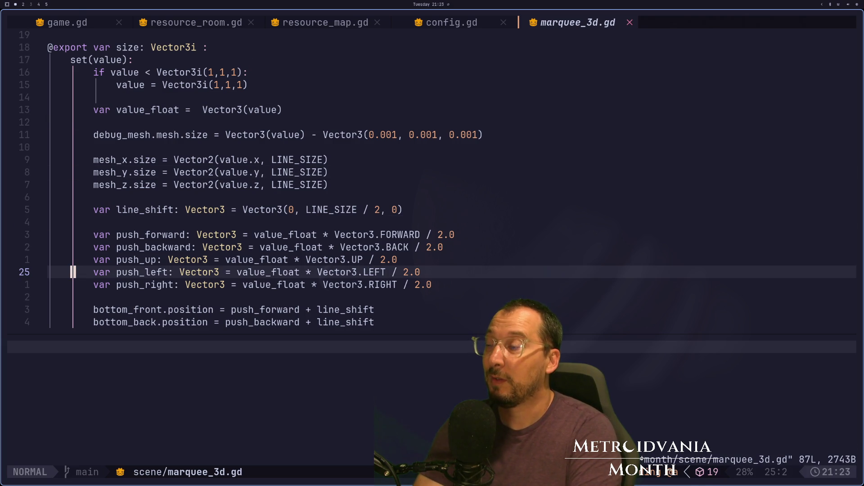
key("j")
key("j")
key("j")
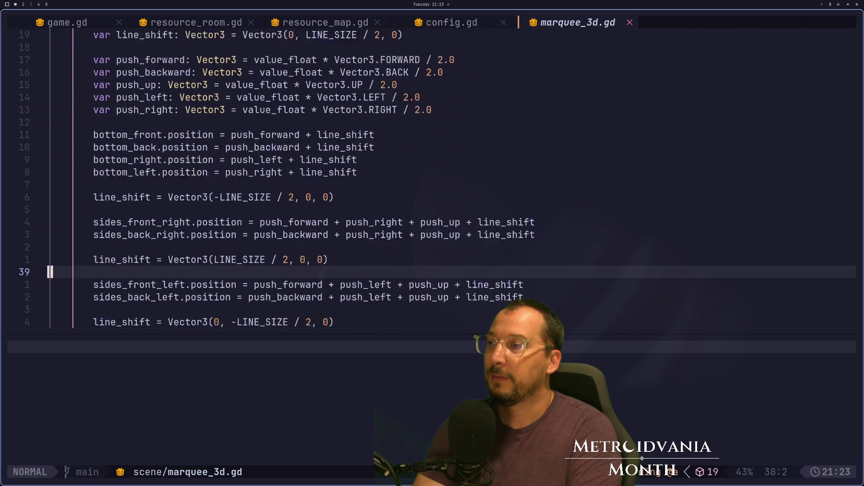
key("k")
key("k")
key("k")
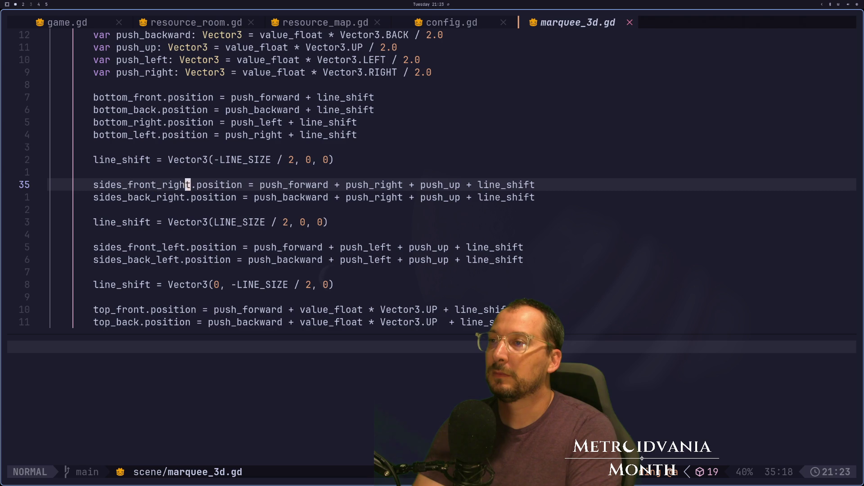
key("w")
key("k")
key("k")
key("k")
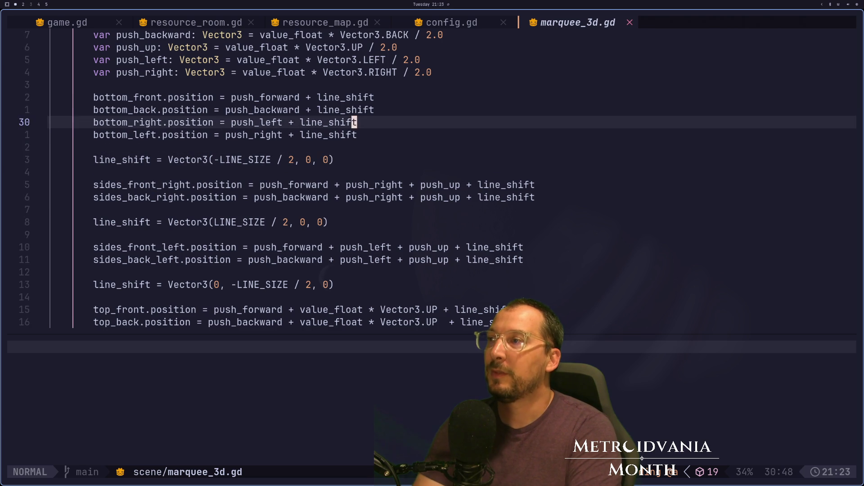
key("k")
key("k")
key("k")
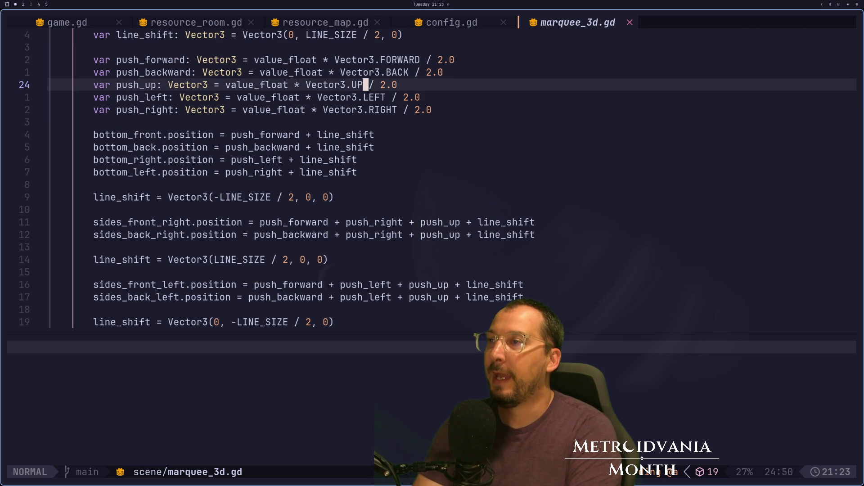
key("i")
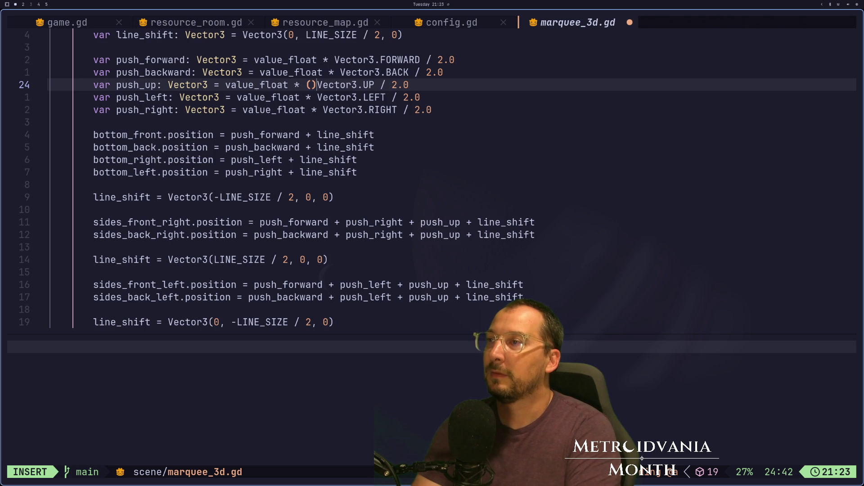
key("Escape")
left_click(164, 272)
key("j")
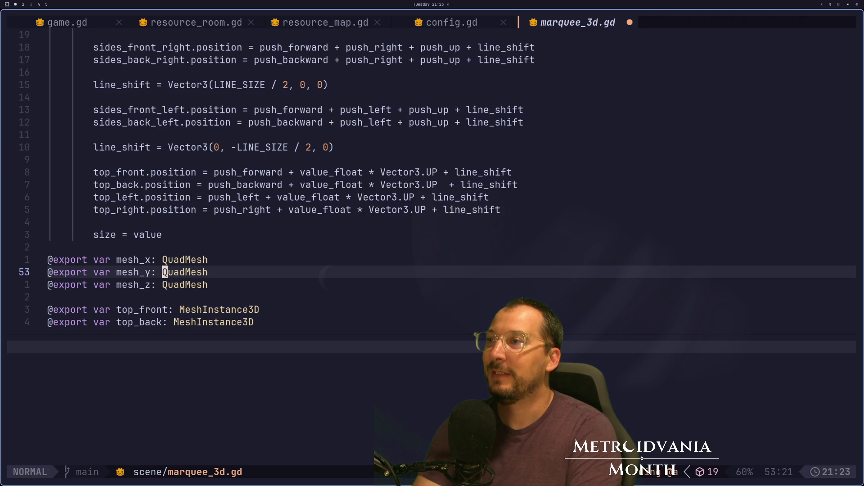
key("k")
key("ctrl+o")
key("ctrl+o")
key("ctrl+o")
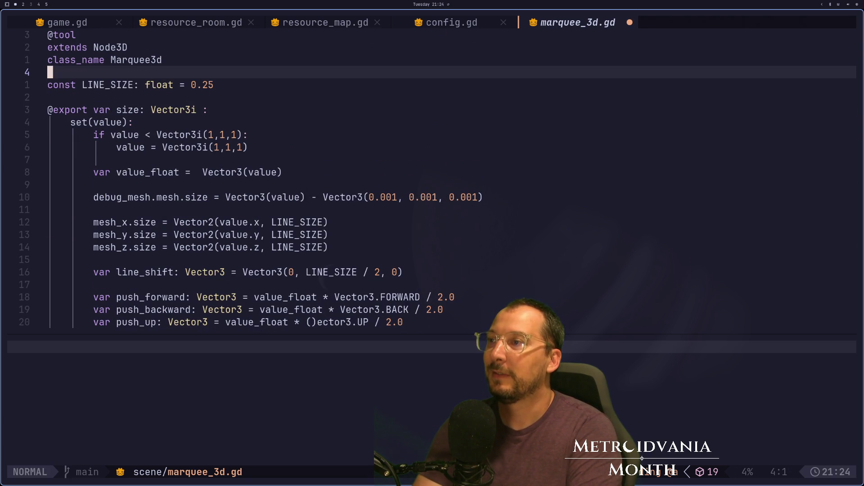
key("ctrl+o")
key("j")
key("u")
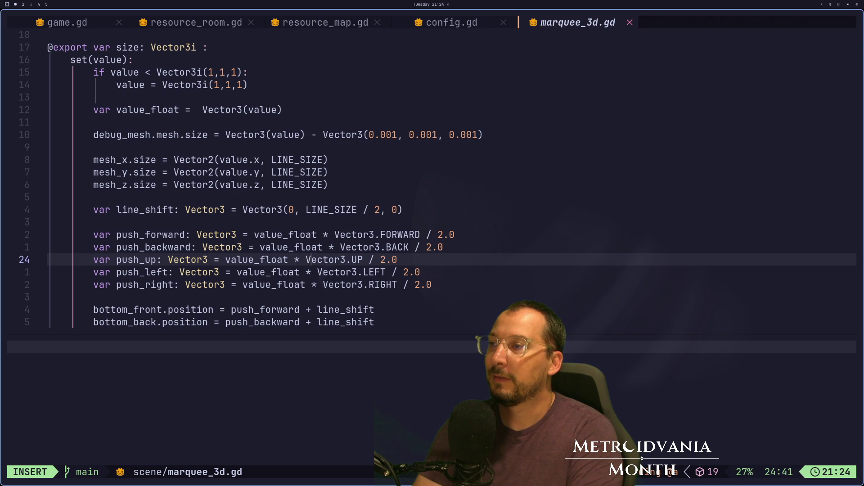
key("Escape")
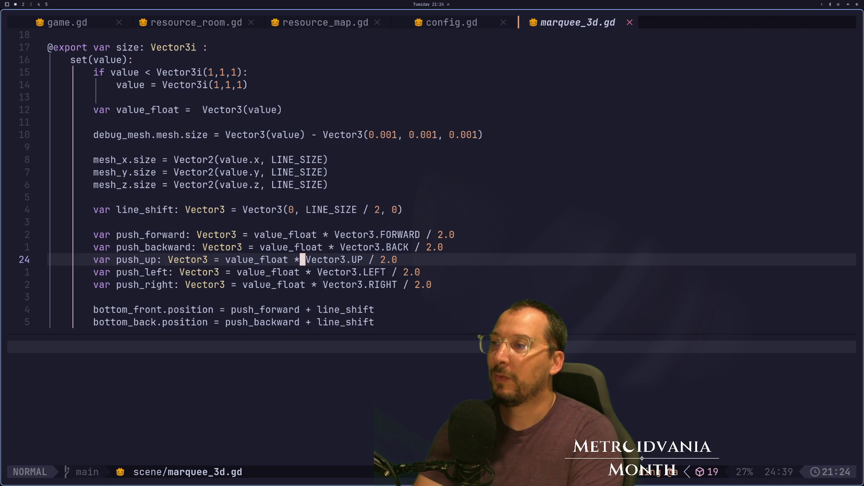
Step: Delete the extra space before Vector3(value) on the value_float line
key("j")
key("j")
key("j")
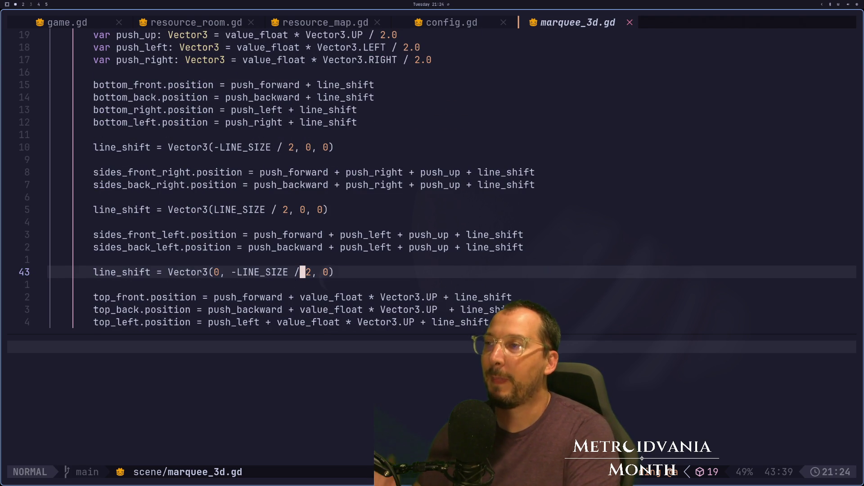
key("k")
key("7")
key("k")
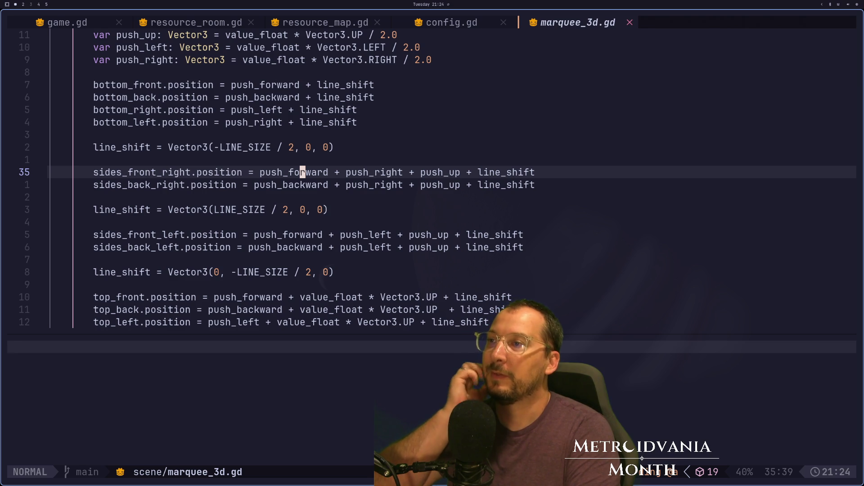
key("k")
key("k")
key("k")
key("k")
key("k")
key("9")
key("k")
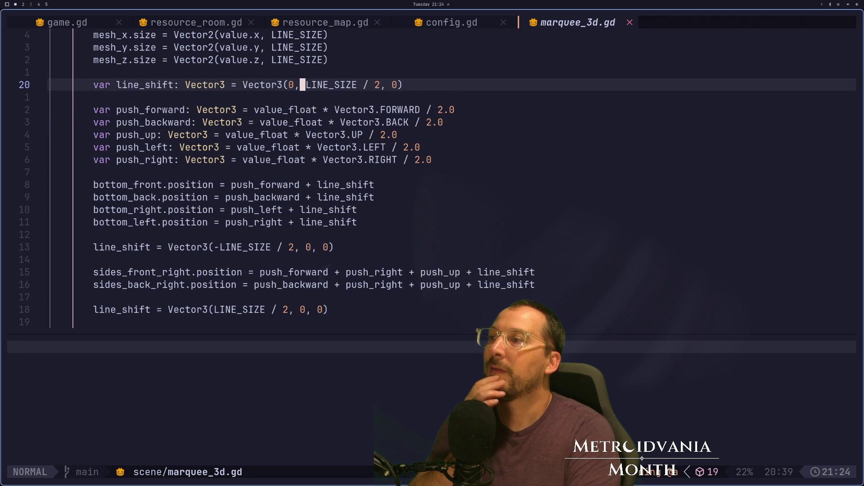
key("k")
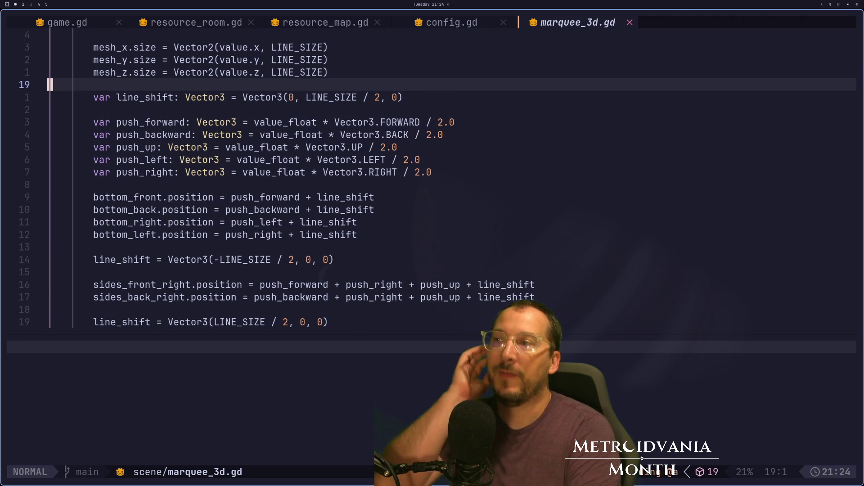
key("k")
key("k")
key("k")
key("k")
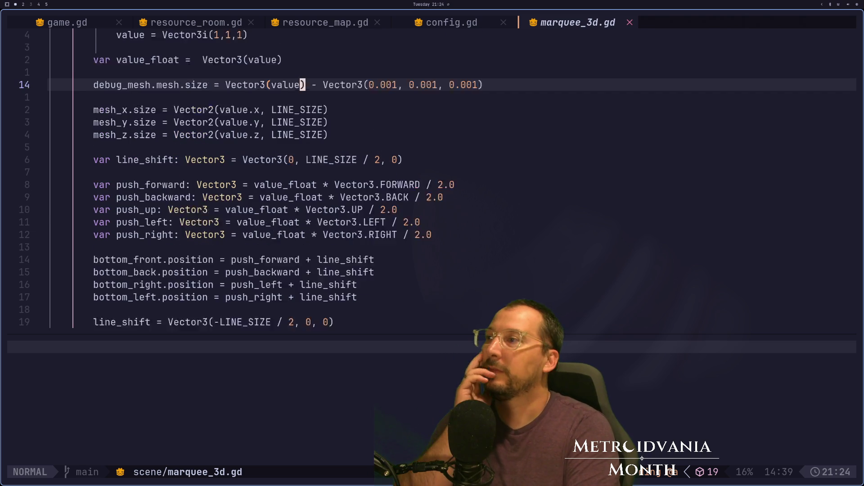
key("k")
key("k")
key("k")
key("j")
key("j")
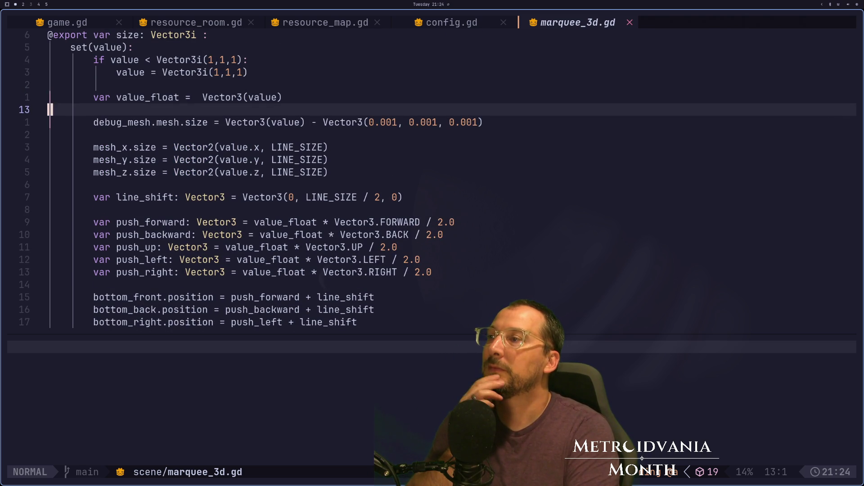
key("k")
key("h")
key("h")
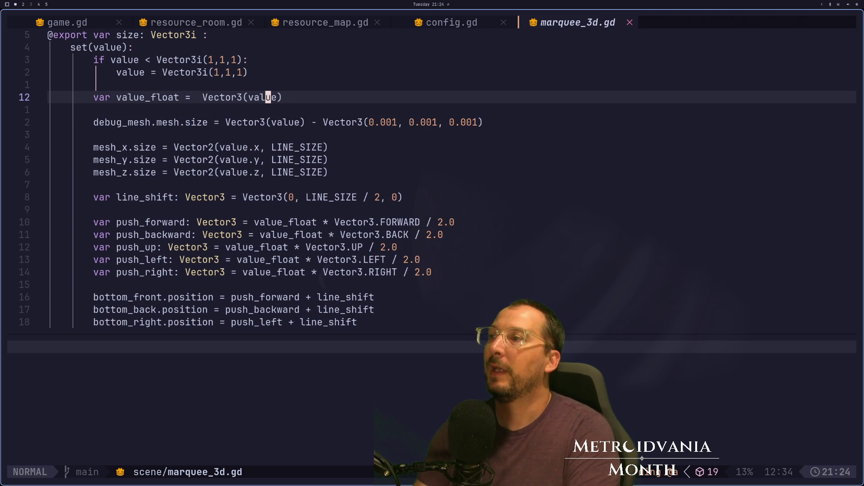
key("h")
key("h")
key("h")
key("h")
key("s")
key("Escape")
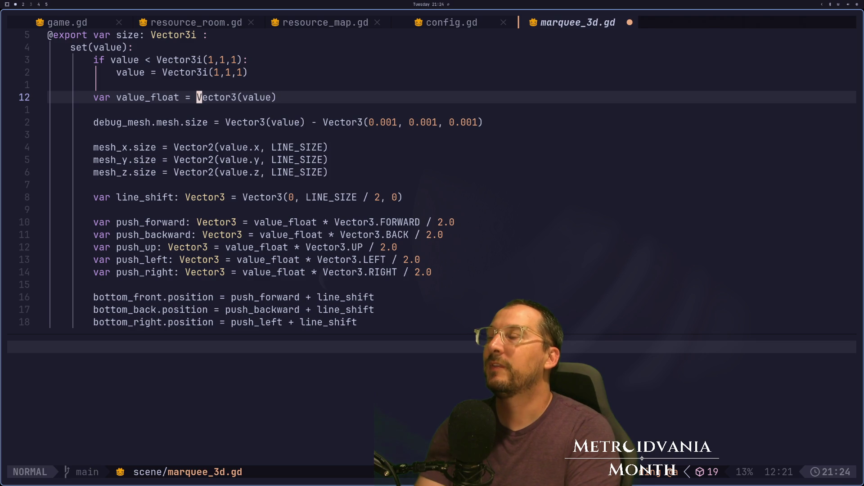
Step: Append a + Vector3(0, value.y / 2, 0) term to the value_float line
key("dollar")
key("a")
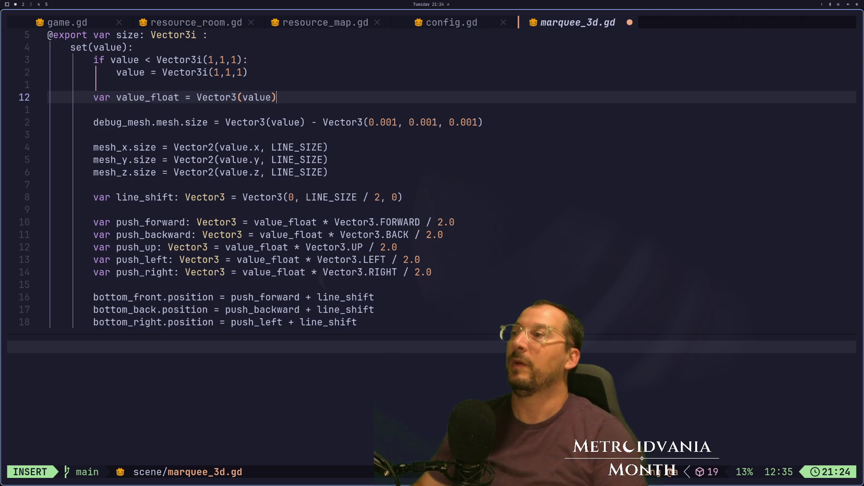
type("a-")
key("BackSpace")
key("BackSpace")
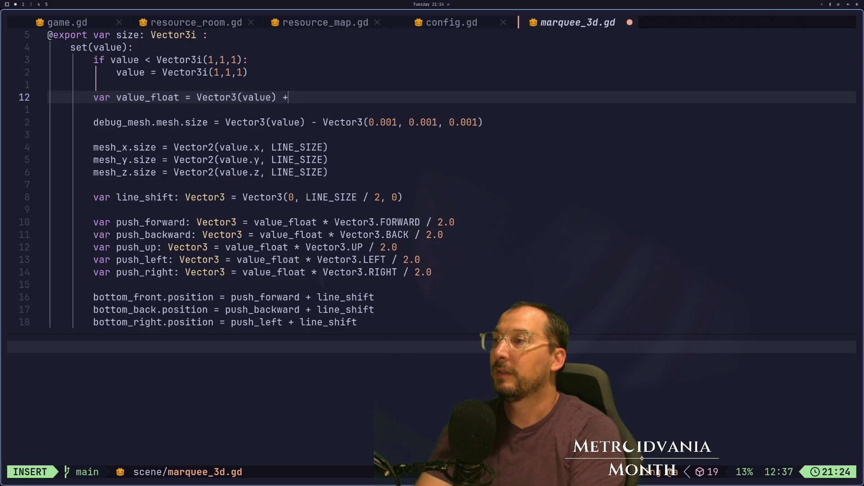
type("tor3(v")
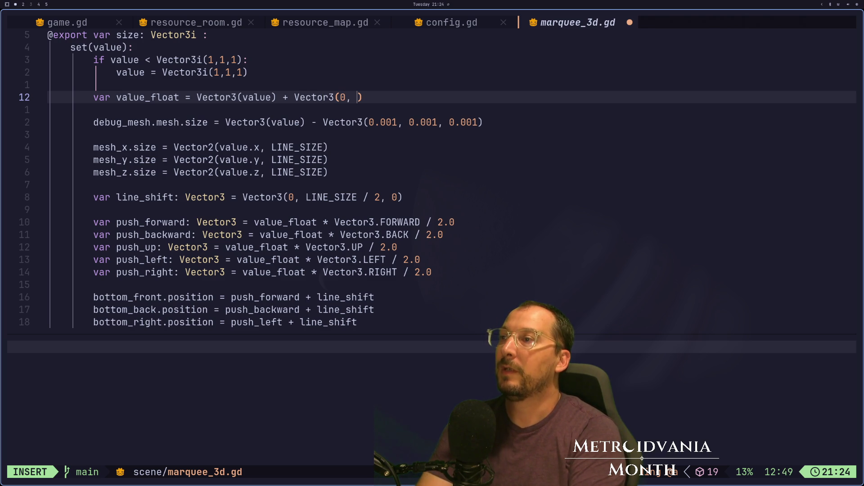
type("alue.y, 0")
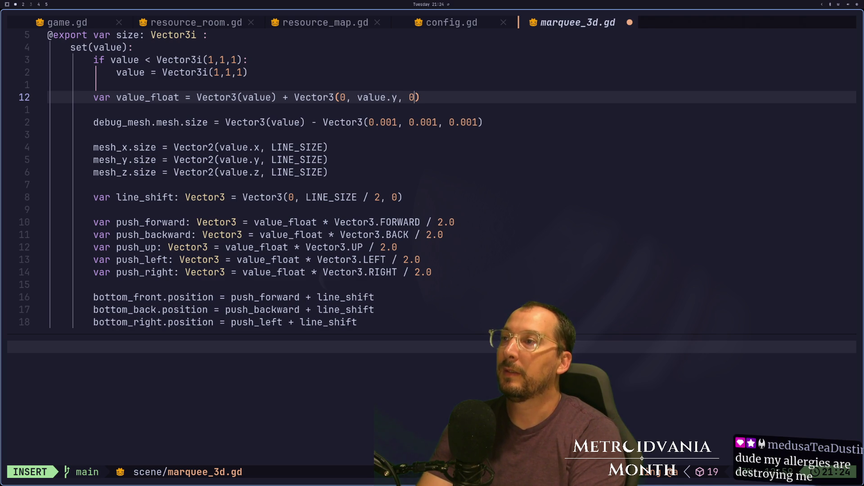
key("Escape")
key("b")
key("b")
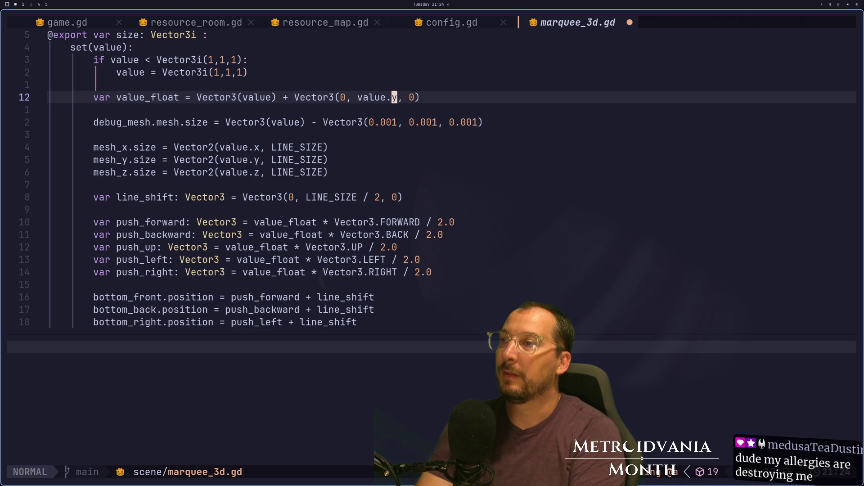
type("a -")
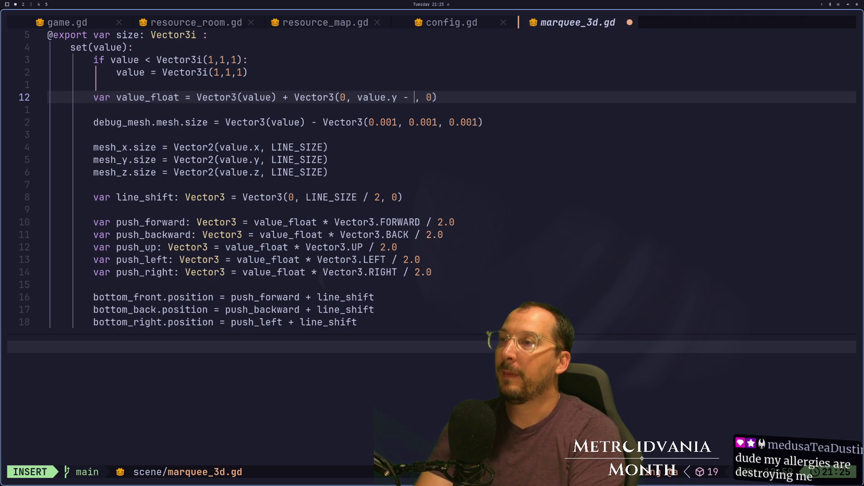
key("BackSpace")
key("BackSpace")
type("/ 2")
key("Escape")
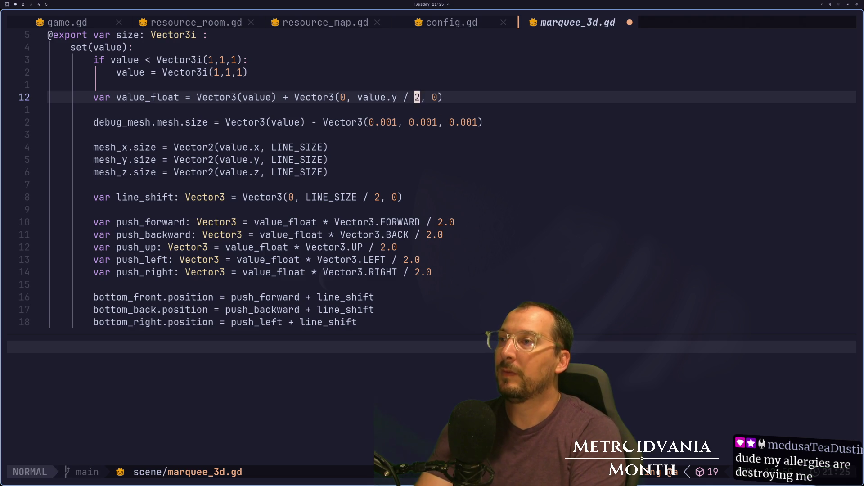
Step: Change the plus to a minus so the half-height vector is subtracted, and save marquee_3d.gd
key("F")
key("r")
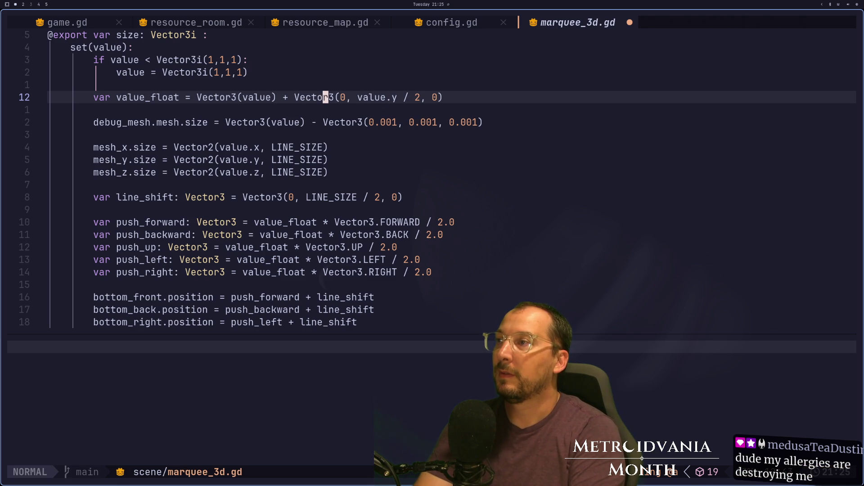
key("v")
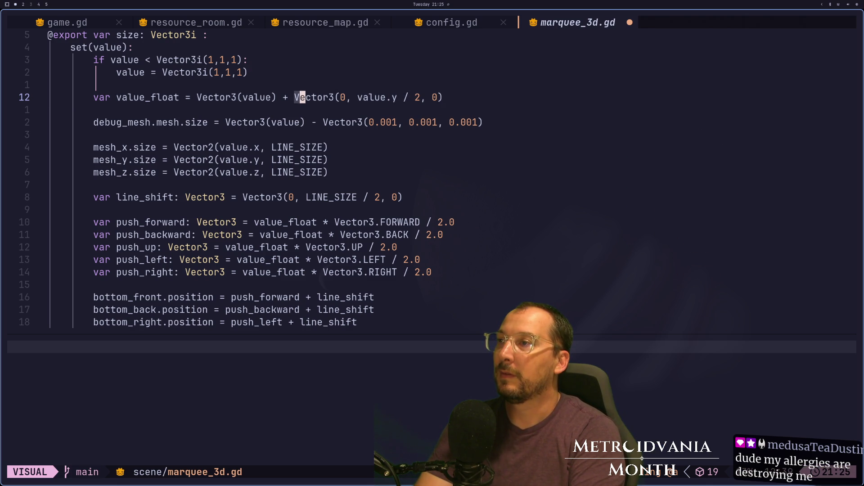
key("dollar")
key("y")
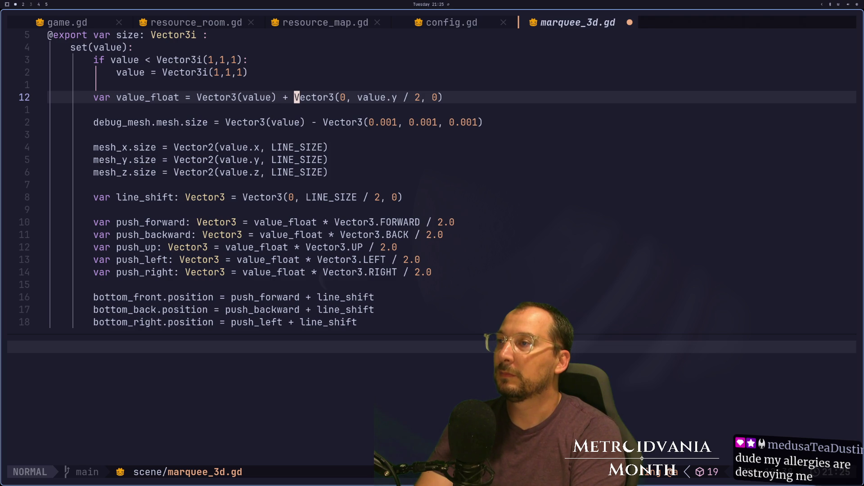
key("i")
key("BackSpace")
key("BackSpace")
type("-")
key("Escape")
type(":w")
key("Return")
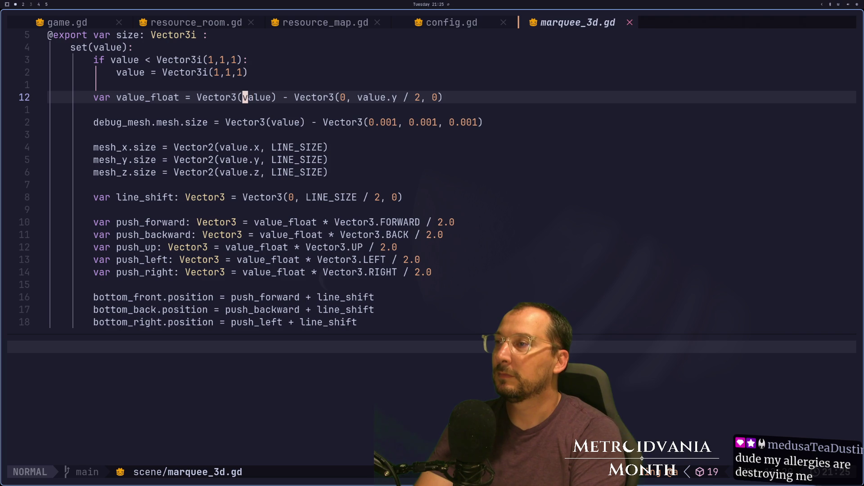
key("j")
key("j")
key("j")
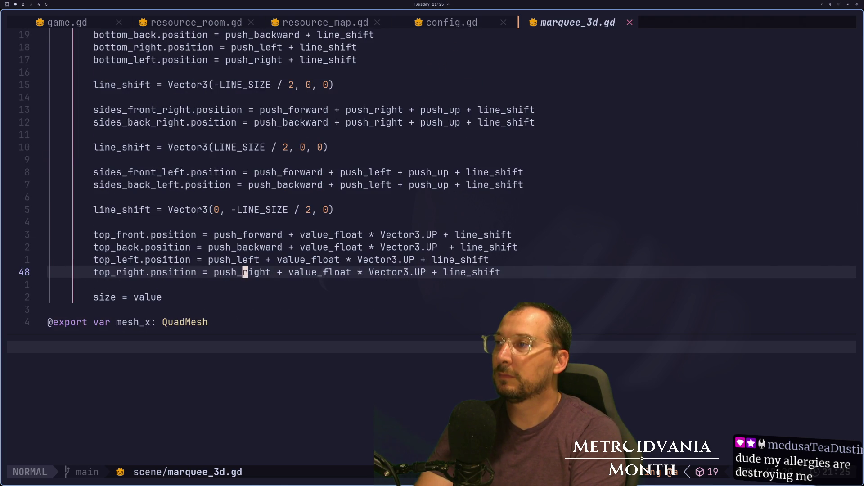
key("super+2")
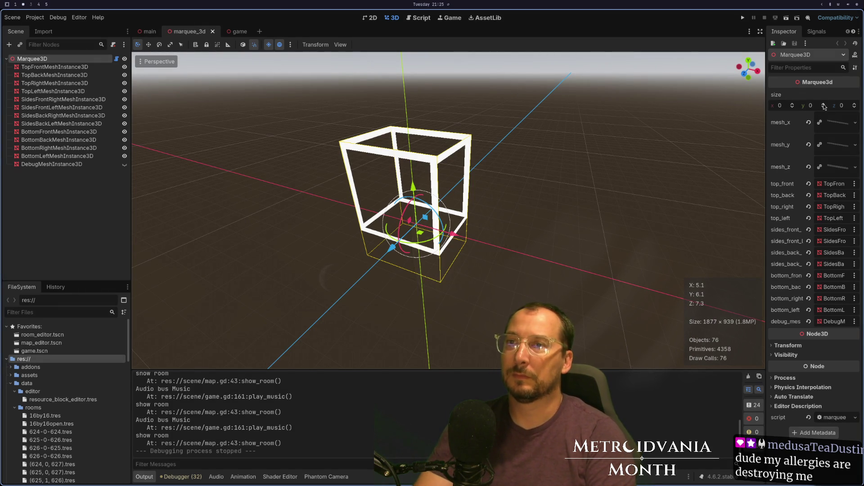
Step: Select the Marquee3D node and step its size y up to 5, zooming in on the box
left_click(54, 67)
left_click(55, 59)
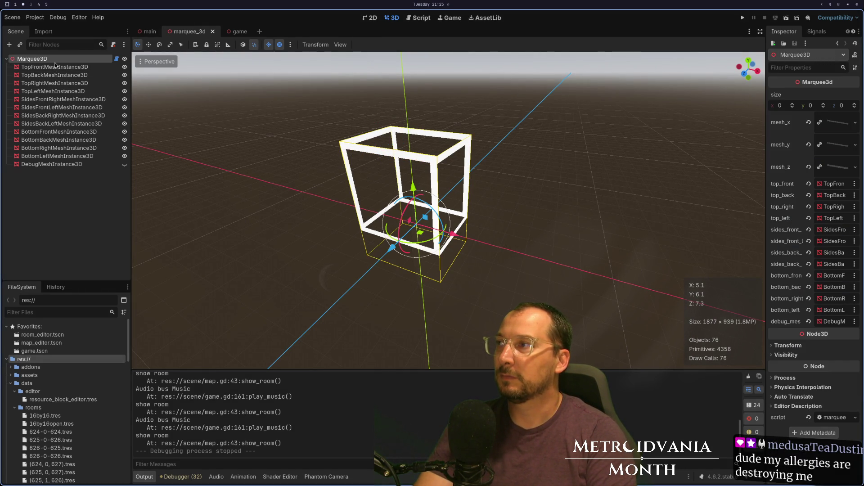
left_click(825, 106)
left_click(824, 106)
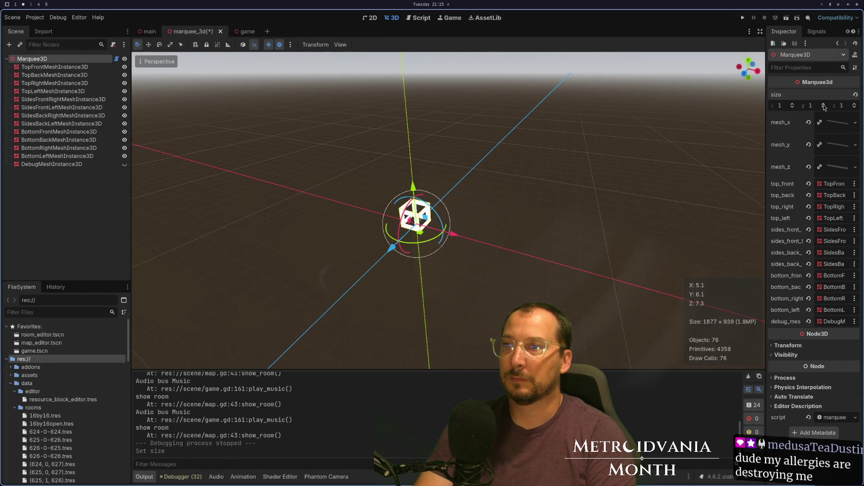
left_click(824, 106)
left_click_drag(733, 132, 515, 166)
scroll(507, 191, "up", 5)
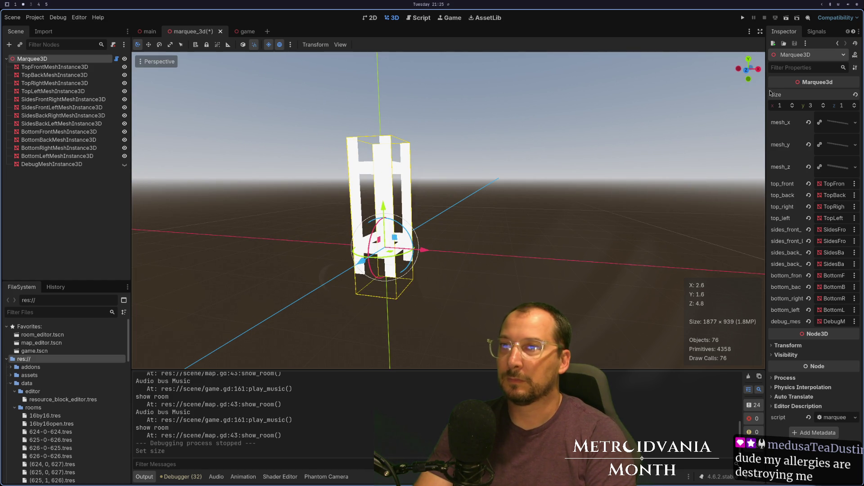
left_click(825, 105)
left_click(825, 105)
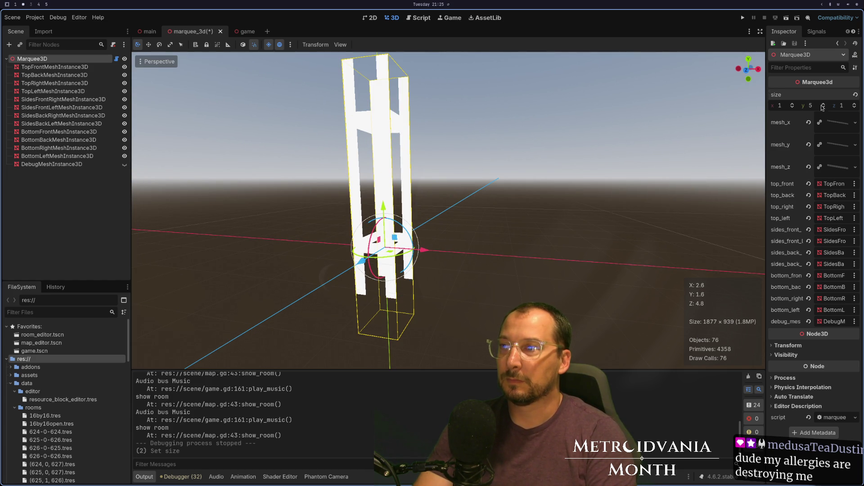
Step: Set size x to 5 and z to 3, then orbit to check the white edges follow
left_click(798, 106)
left_click(798, 106)
left_click(798, 106)
left_click(798, 106)
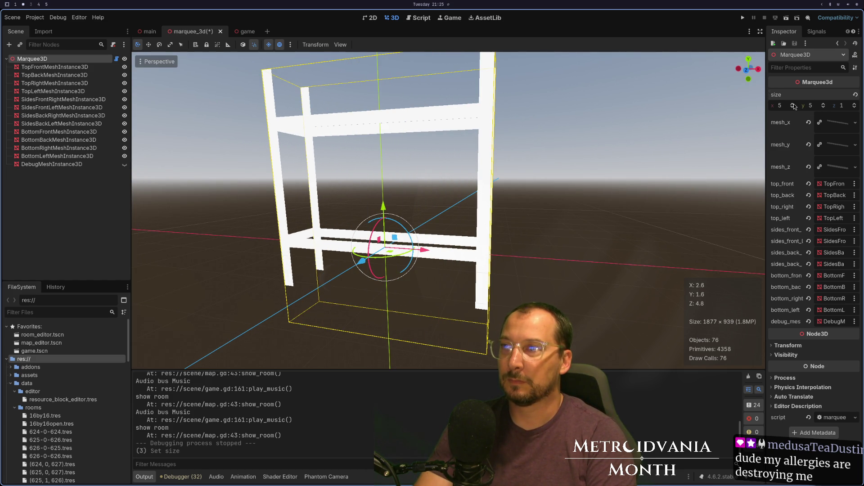
mouse_move(516, 180)
left_mouse_down()
mouse_move(555, 168)
mouse_move(544, 174)
left_mouse_up()
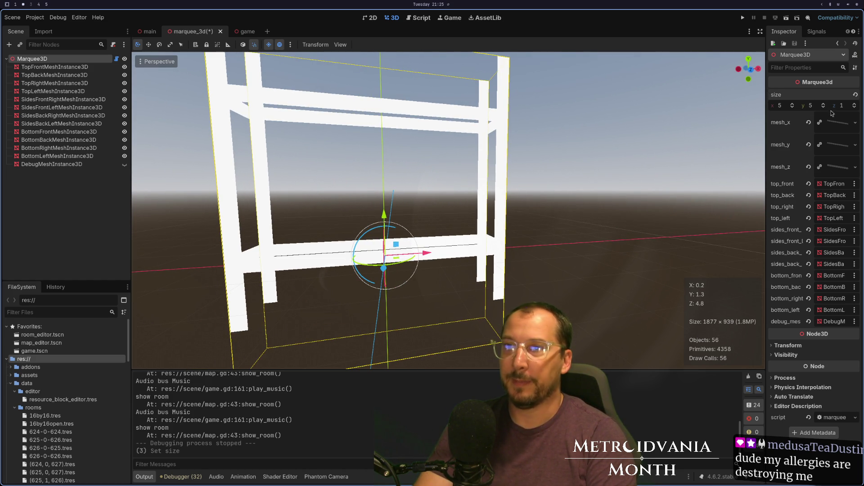
left_click(855, 107)
left_click(854, 106)
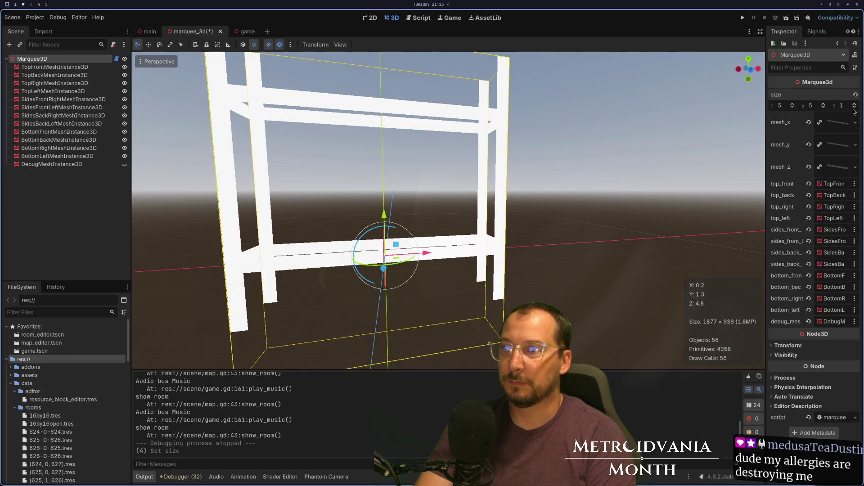
mouse_move(637, 183)
left_mouse_down()
mouse_move(599, 220)
mouse_move(585, 260)
mouse_move(569, 231)
mouse_move(609, 201)
mouse_move(595, 183)
mouse_move(604, 193)
mouse_move(534, 214)
left_mouse_up()
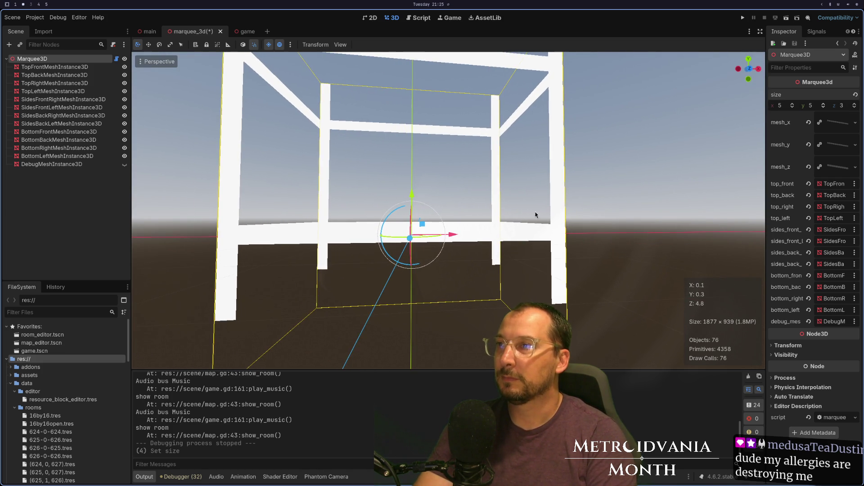
key("super+1")
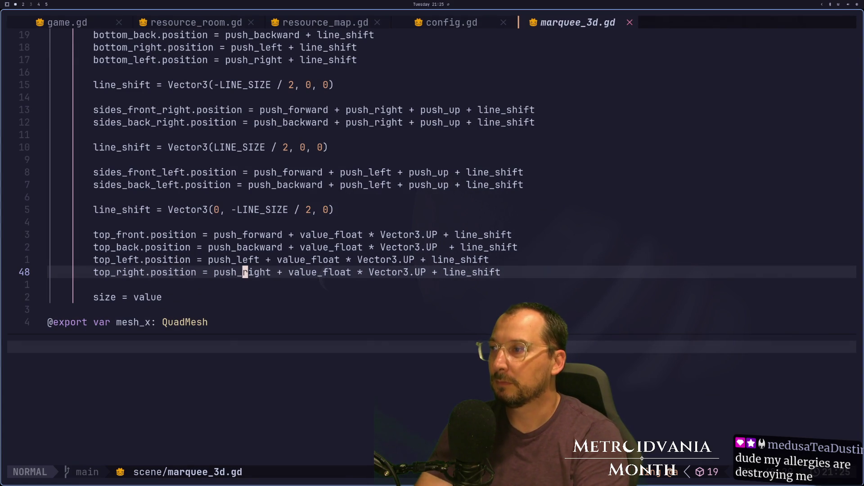
Step: Review the push_* declarations and edge position lines in marquee_3d.gd
key("k")
key("k")
key("k")
key("k")
key("k")
key("k")
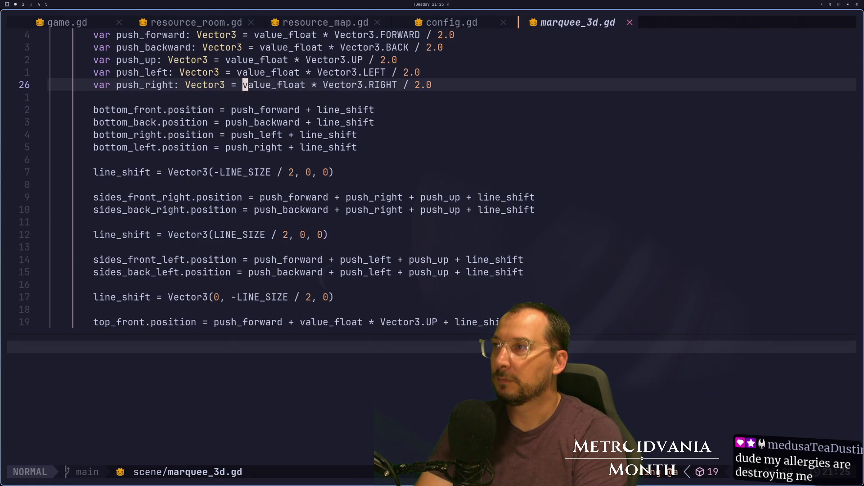
key("k")
key("k")
key("k")
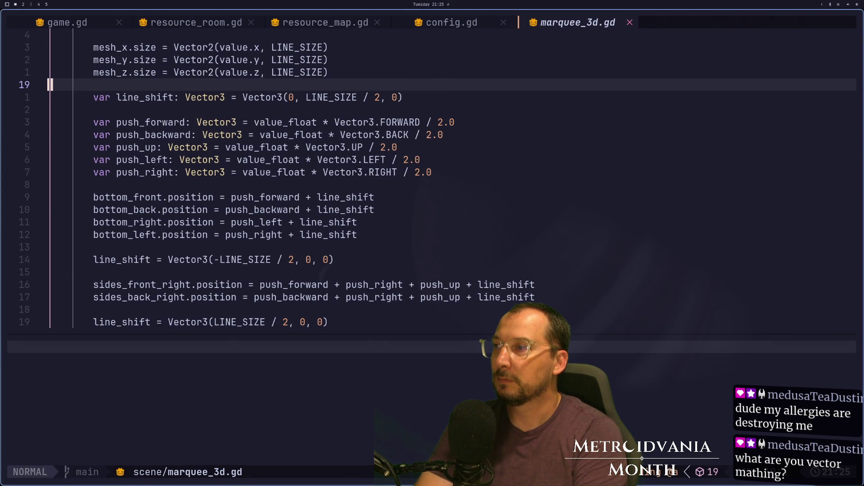
key("k")
key("k")
key("k")
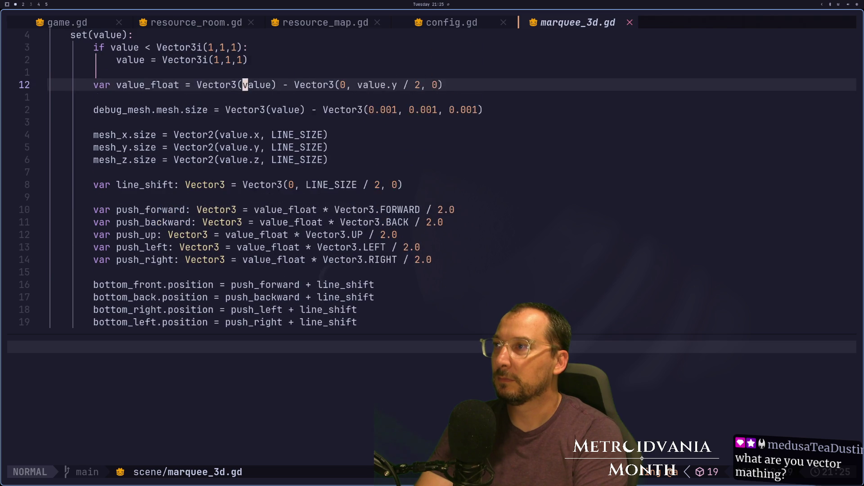
key("k")
key("k")
key("k")
key("j")
key("j")
key("j")
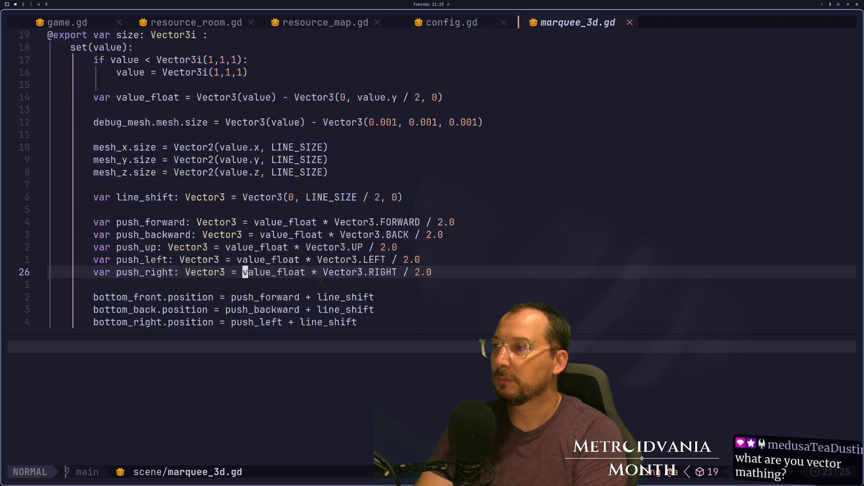
key("k")
key("k")
key("k")
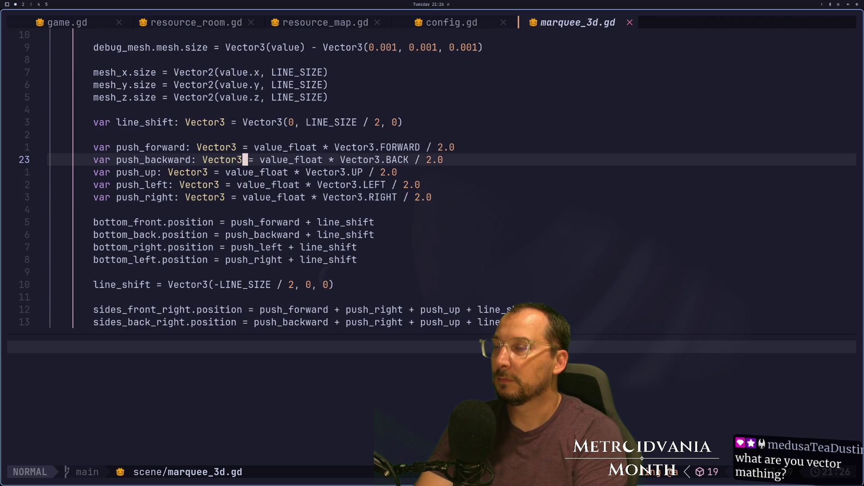
key("j")
key("j")
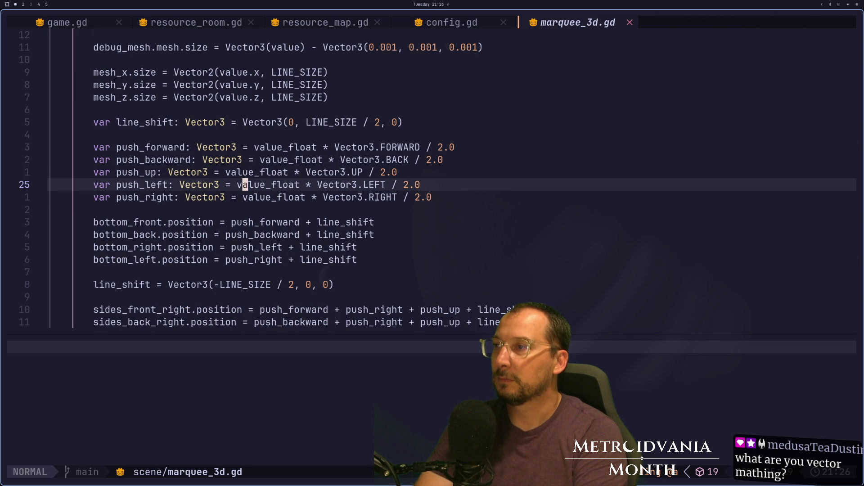
key("j")
key("j")
key("j")
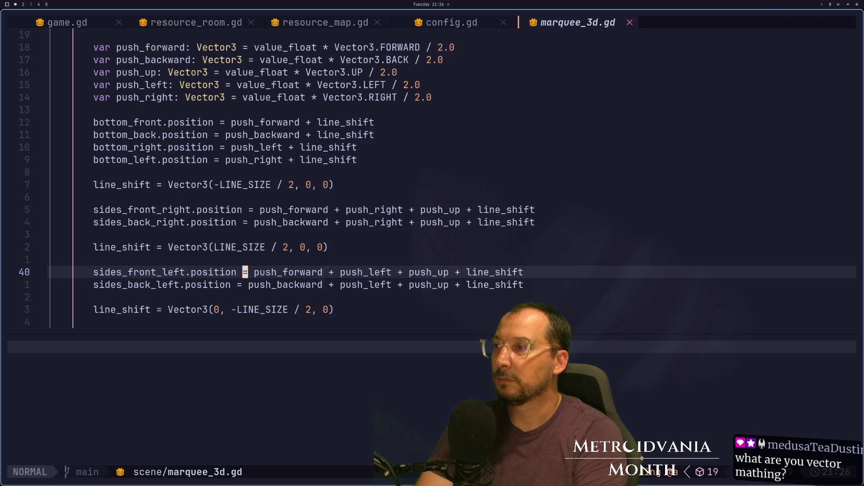
key("j")
key("k")
key("k")
key("k")
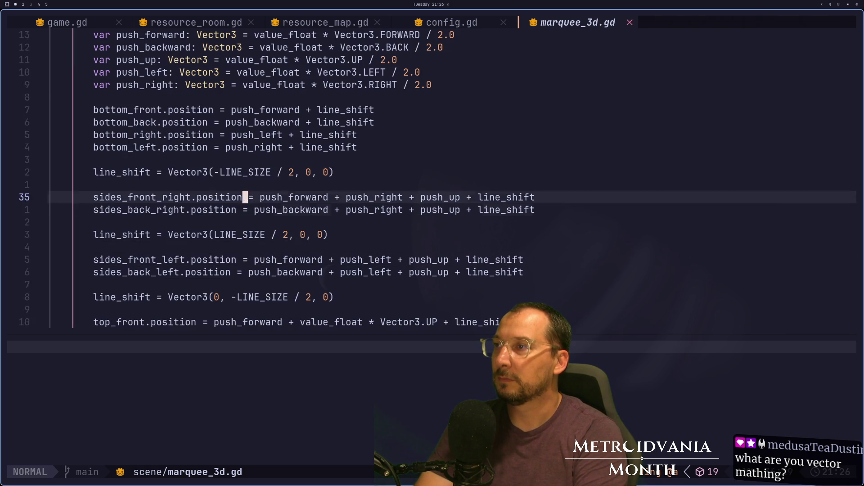
Step: Undo the value_float offset edits back to plain Vector3(value) and save with :w
key("k")
key("k")
key("k")
key("k")
key("k")
key("k")
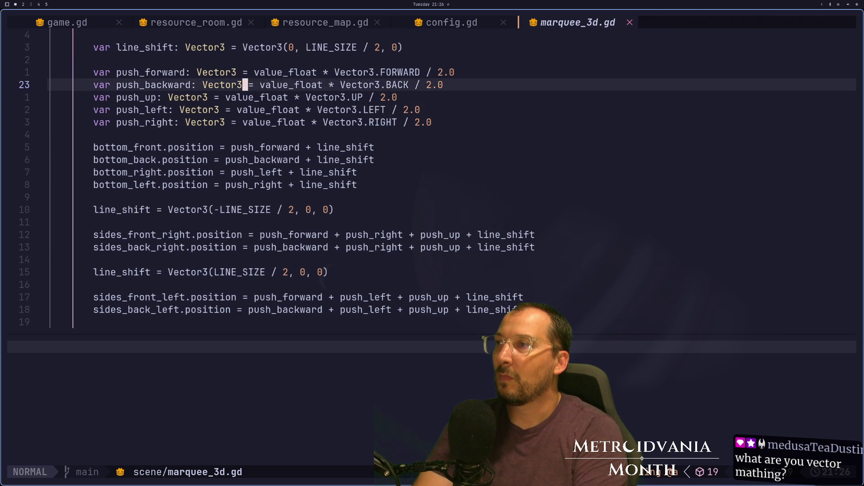
key("u")
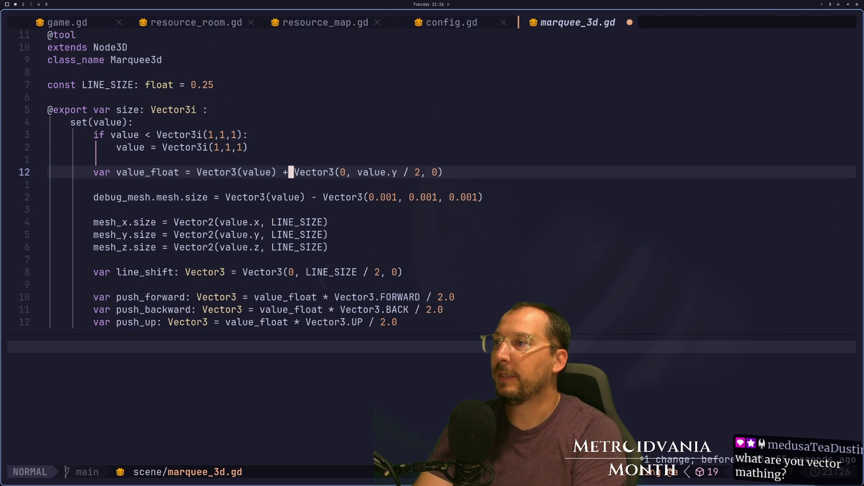
key("u")
key("u")
key("u")
key("u")
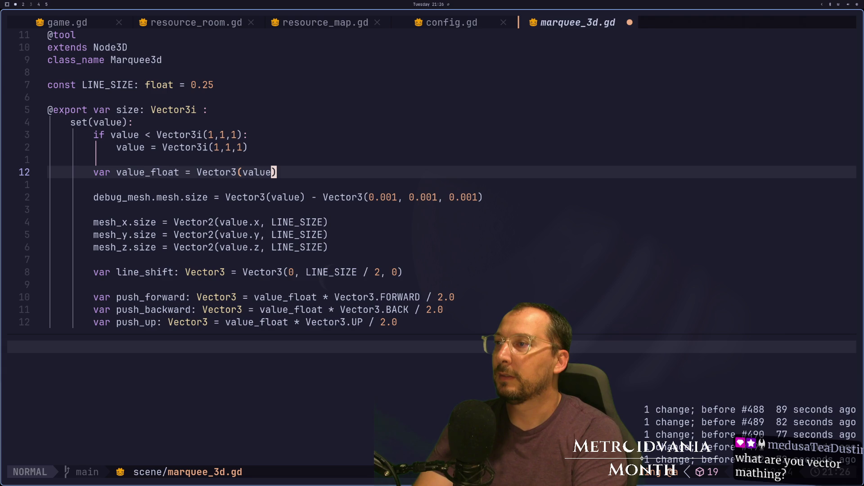
key("colon")
key("Escape")
type(":w")
key("Return")
key("j")
scroll(276, 272, "down", 2)
left_click(276, 271)
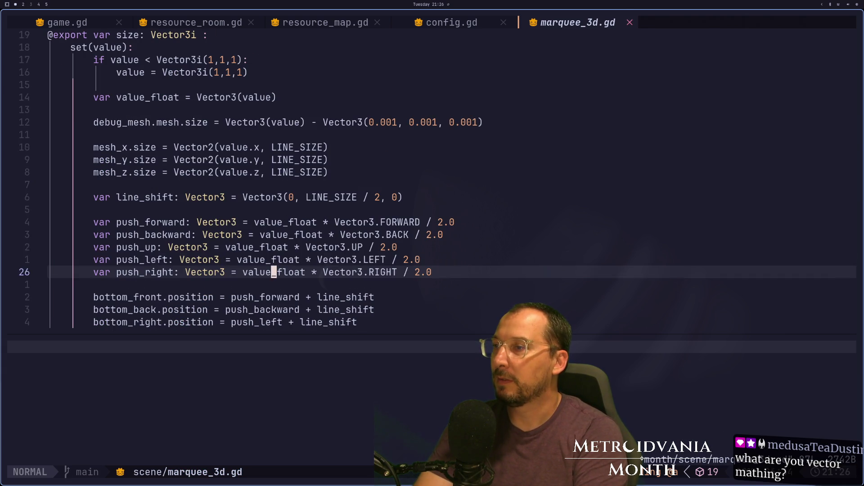
left_click(272, 246)
Step: Duplicate the push_up line, rename the copy push_down, and save the script
key("o")
key("Escape")
key("k")
key("y")
key("y")
key("j")
key("p")
key("k")
key("d")
key("d")
type("ecdown")
key("Escape")
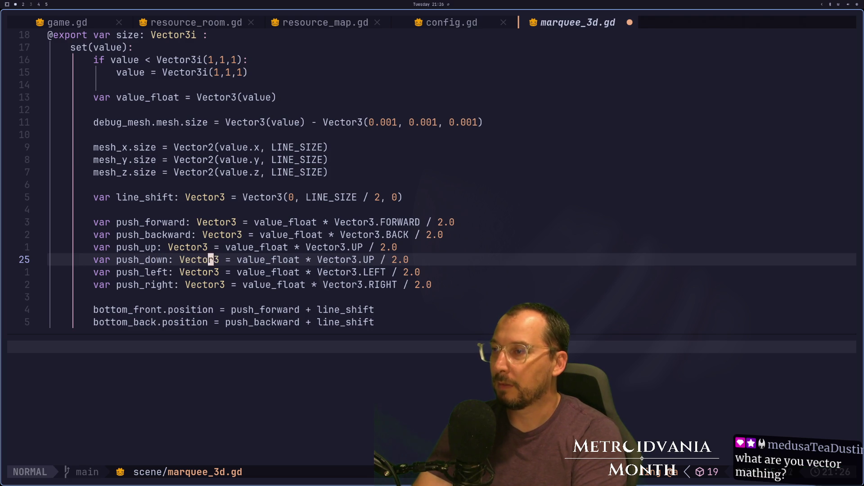
type(":w")
key("Return")
Step: Change push_down's direction to (Vector3.DOWN / 2.0)
type("at * ")
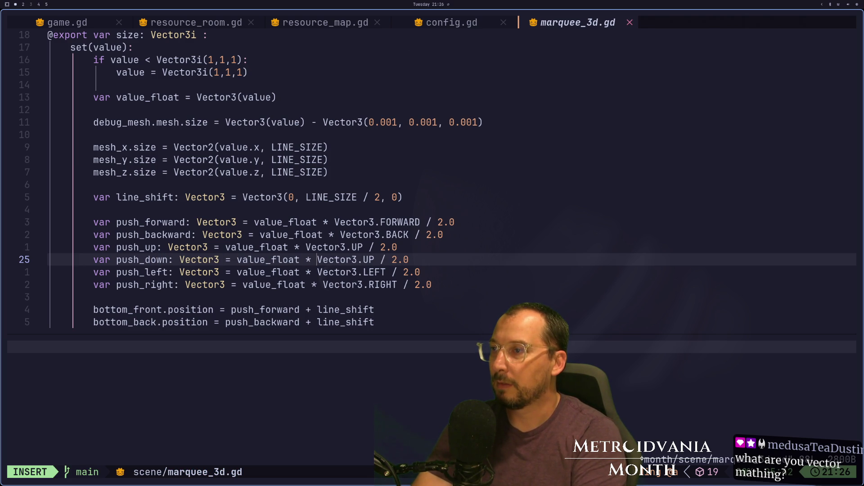
type("(")
key("Escape")
key("w")
key("w")
key("w")
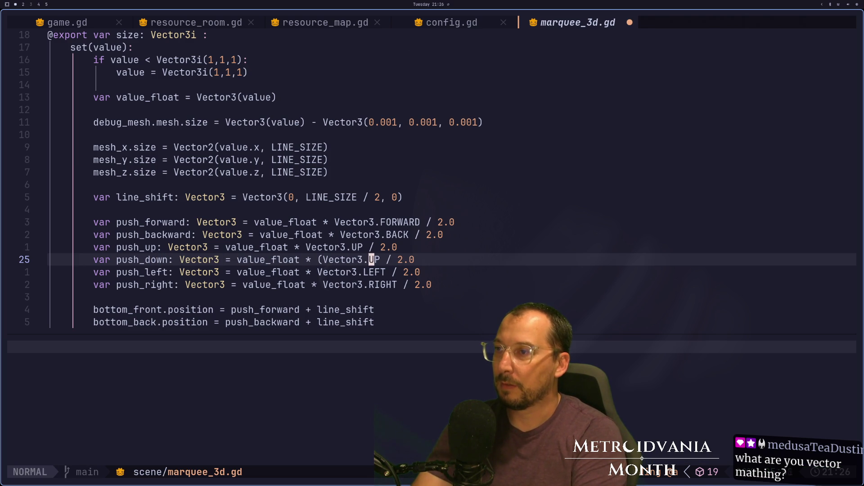
key("e")
key("a")
key("BackSpace")
key("BackSpace")
type("DOWN")
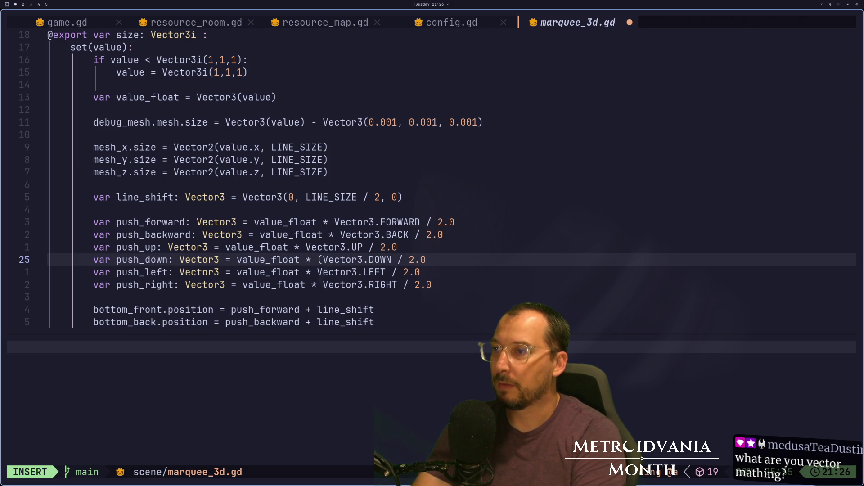
type(" / 2.0)")
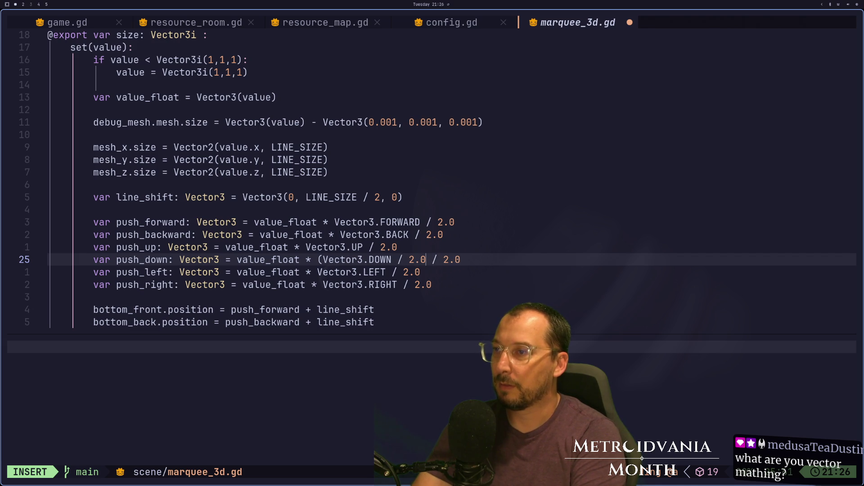
key("Escape")
key("h")
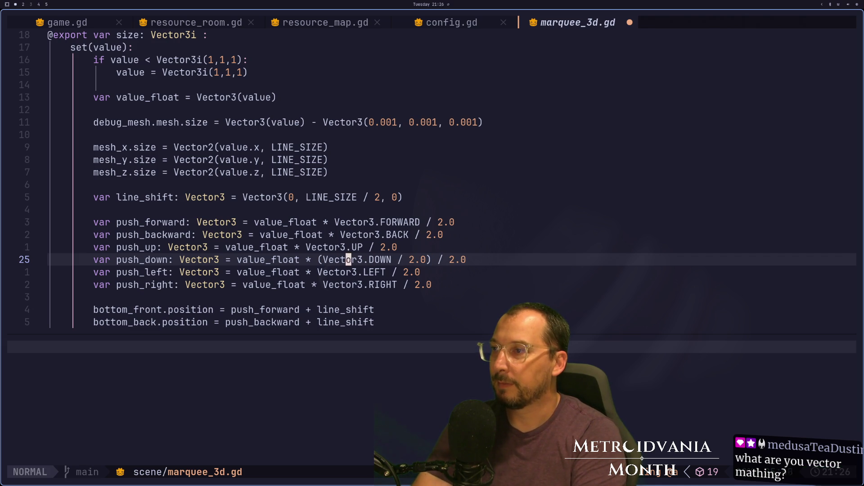
Step: Wrap push_up's direction as (Vector3.UP / 2.0) and save marquee_3d.gd
key("b")
key("k")
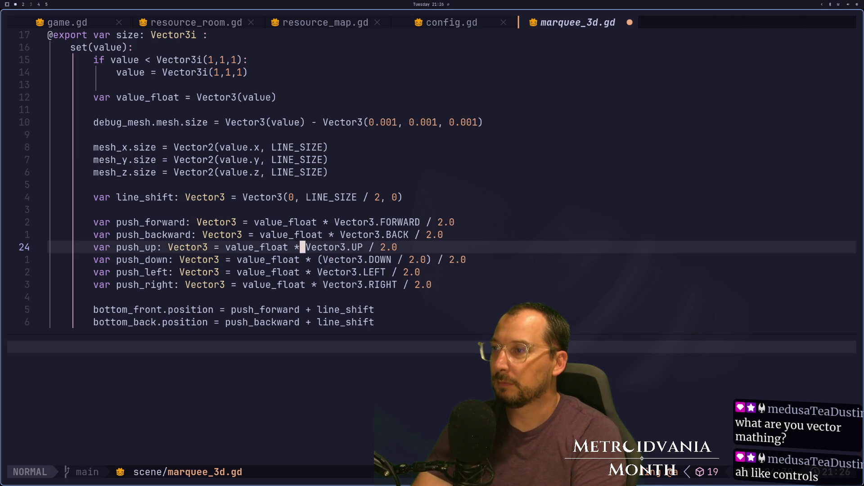
type("i")
type("(")
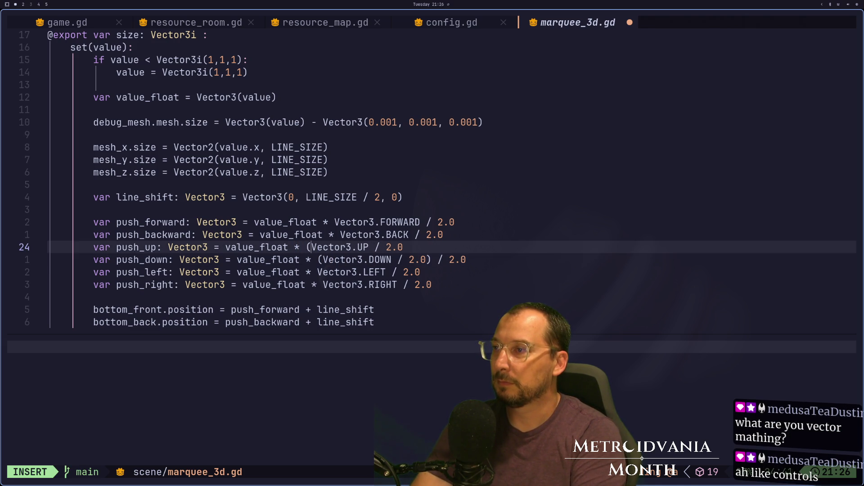
key("Escape")
type("a")
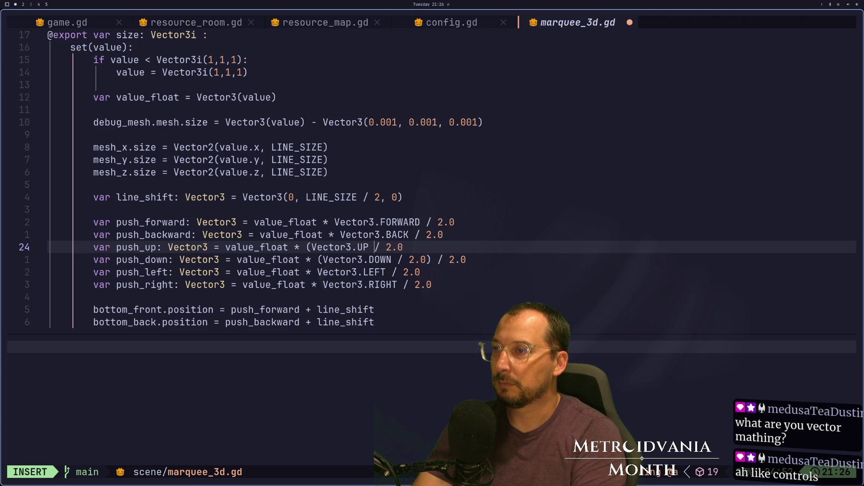
type(" 2.0)")
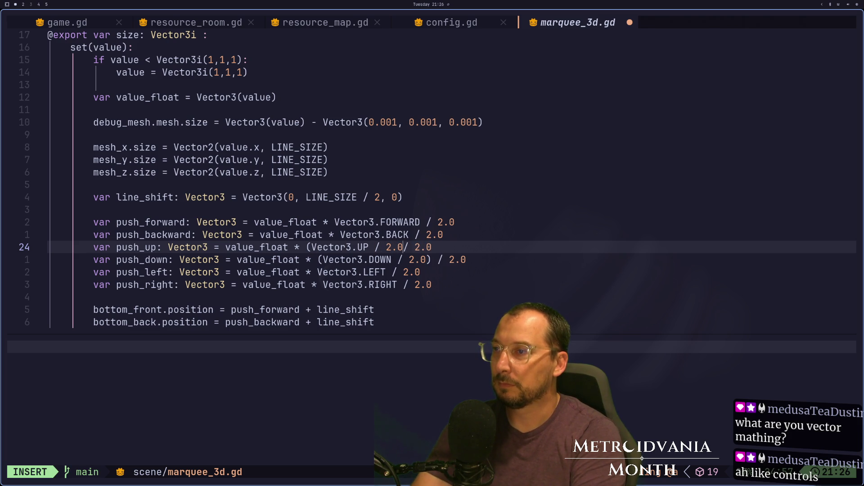
key("Escape")
type(":w")
key("Return")
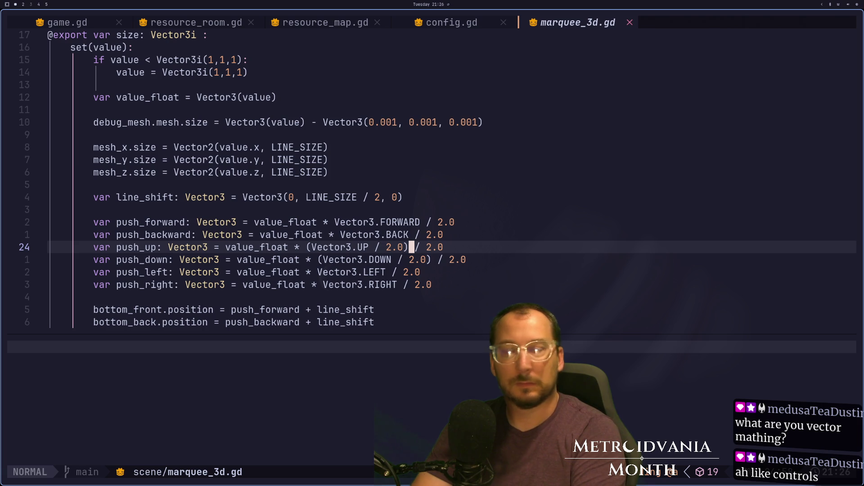
key("j")
key("j")
key("j")
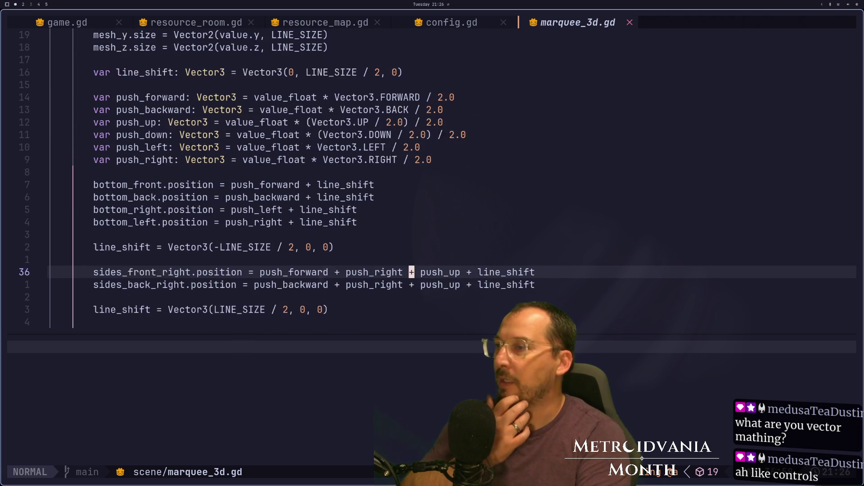
key("j")
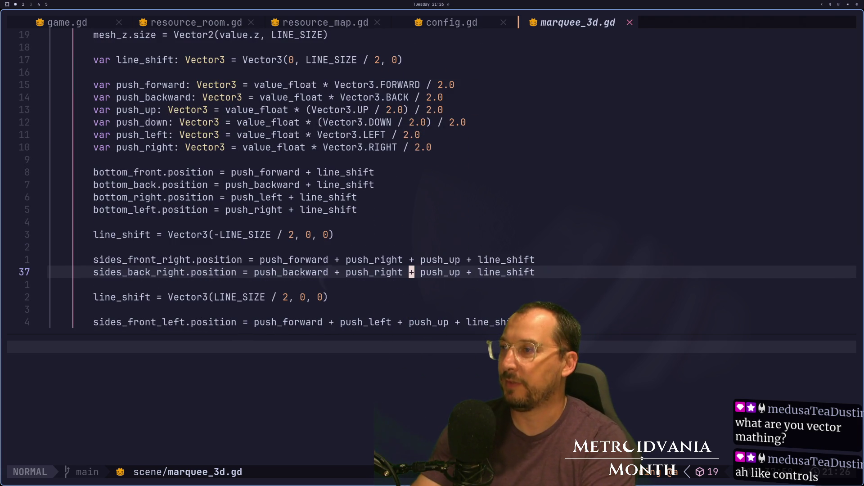
key("j")
key("j")
key("j")
key("k")
key("k")
key("k")
key("j")
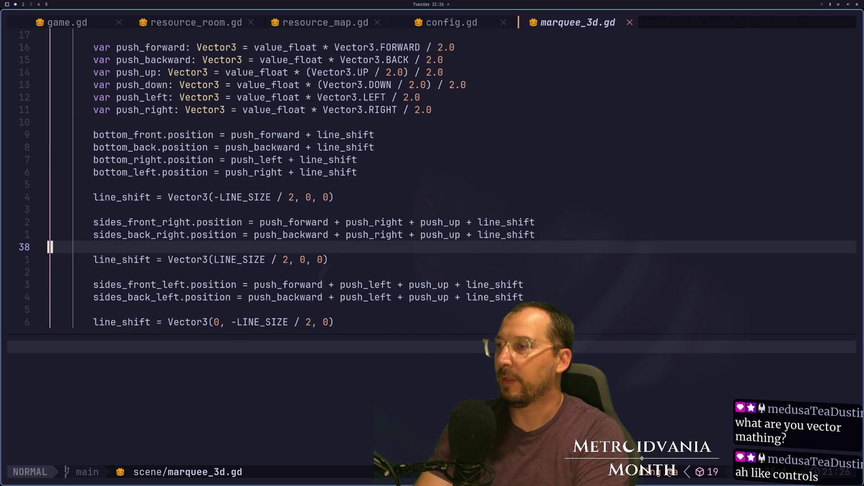
key("j")
key("j")
key("j")
key("j")
key("j")
key("j")
key("j")
key("j")
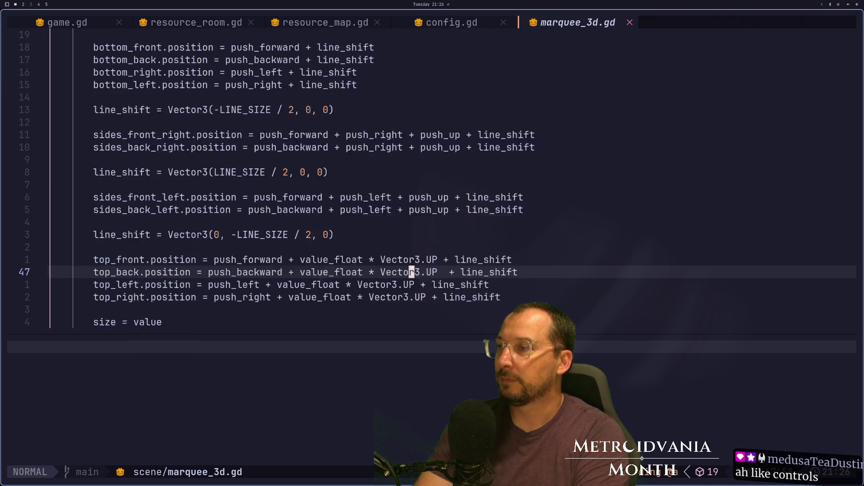
key("j")
key("j")
key("j")
key("k")
key("k")
key("k")
key("k")
key("k")
key("j")
key("j")
key("j")
key("k")
key("k")
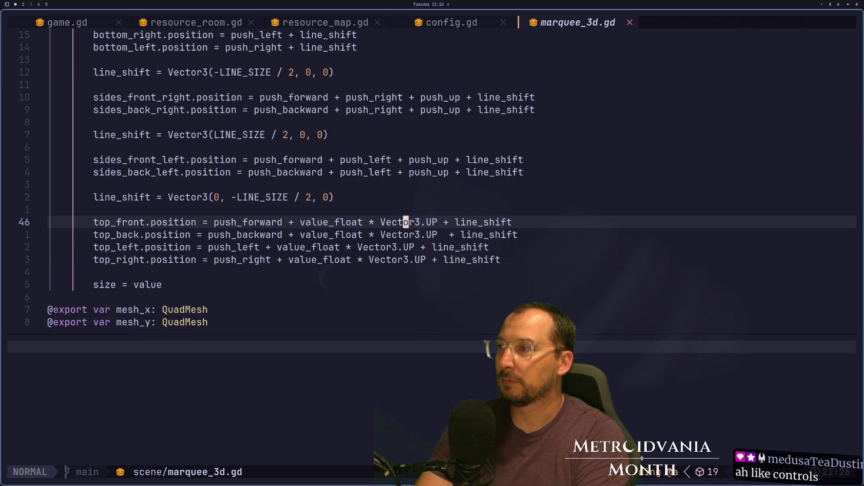
key("b")
key("b")
key("b")
key("shift+f")
key("f")
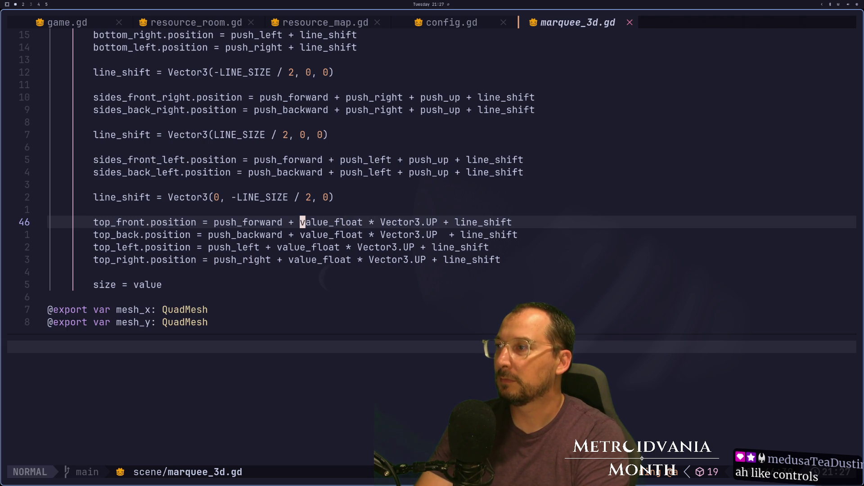
key("braceleft")
key("braceleft")
key("braceleft")
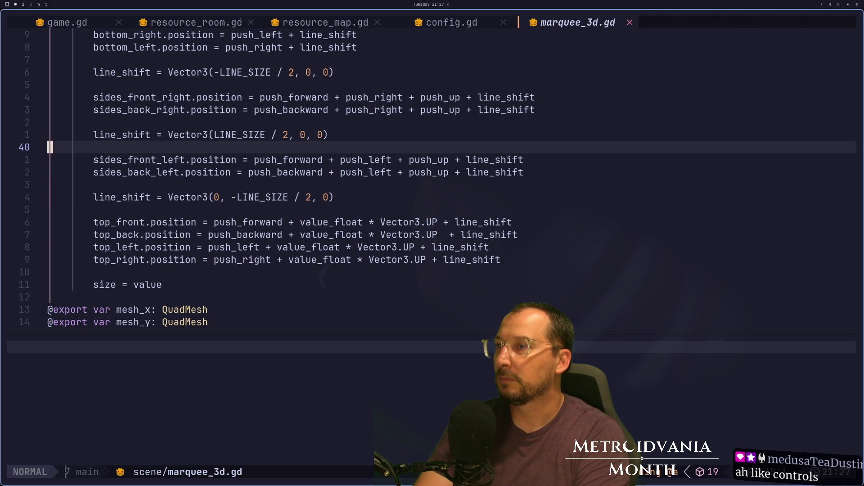
key("j")
key("j")
key("j")
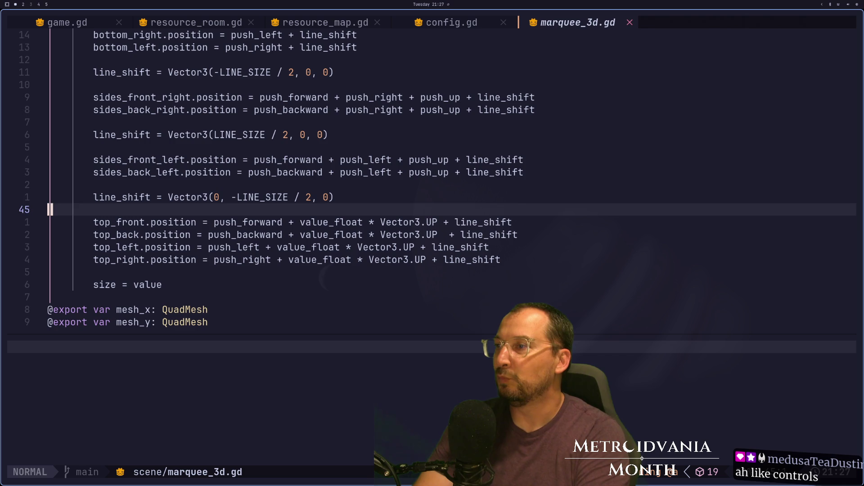
key("k")
key("k")
key("k")
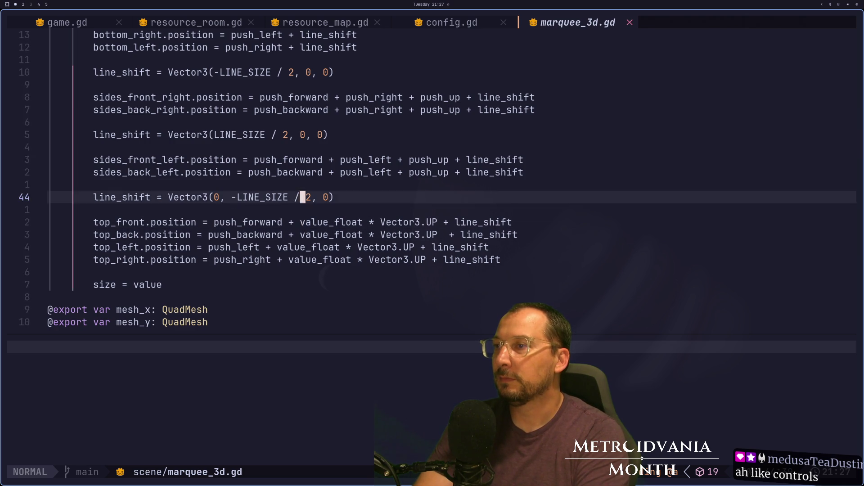
key("k")
key("k")
key("k")
key("f")
key("0")
key("j")
key("j")
key("j")
key("k")
key("k")
key("k")
key("k")
key("k")
key("k")
key("j")
key("j")
key("j")
key("j")
key("j")
key("j")
key("k")
key("k")
key("k")
key("k")
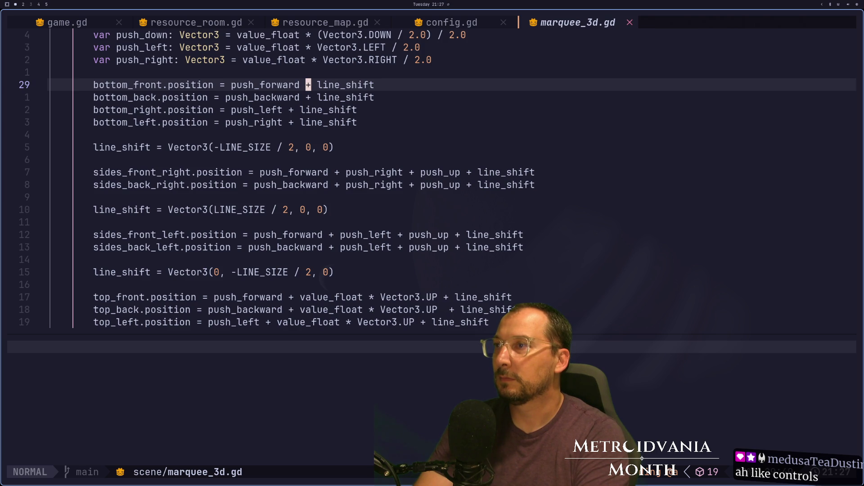
Step: Add '+ push_down' to the bottom_front position on line 29 and copy that term
type("i")
type("_")
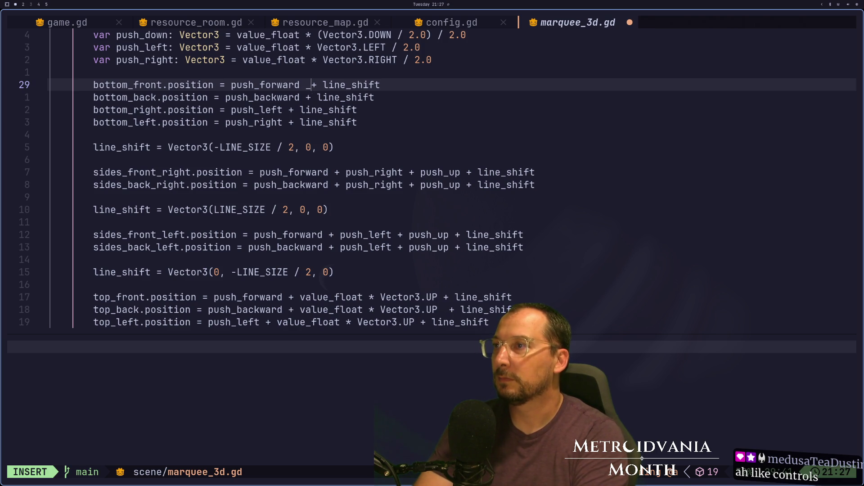
type("+")
type("push_")
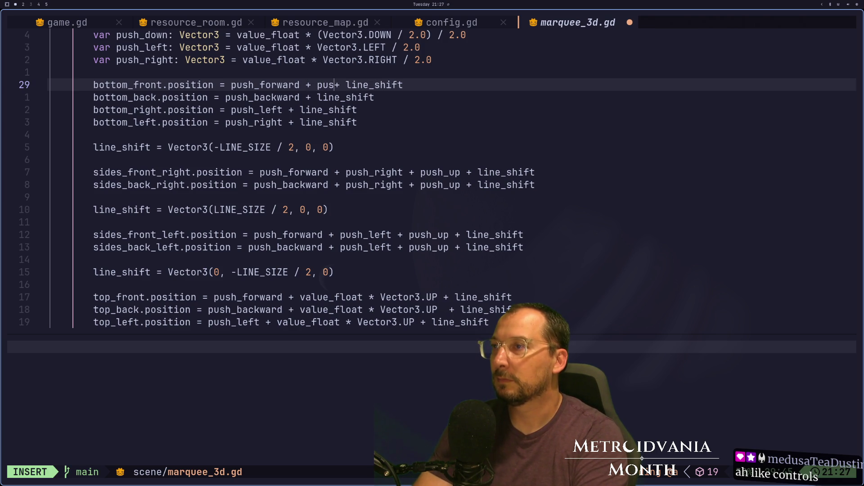
type("ow")
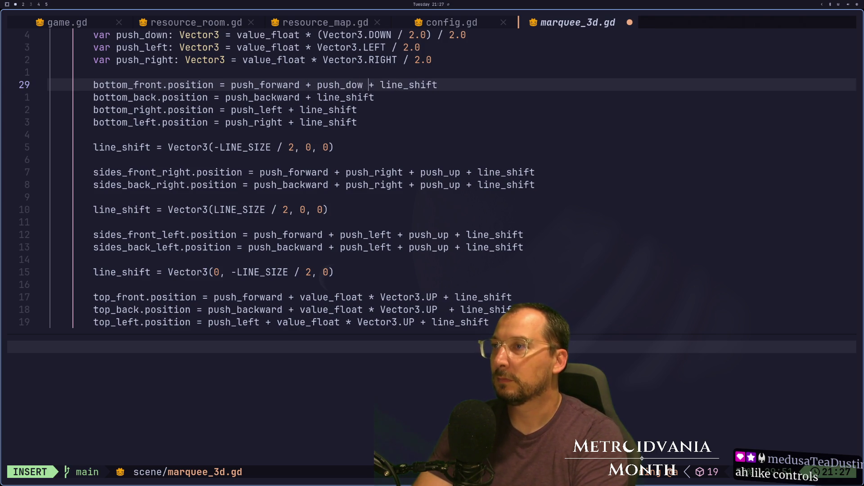
type("in")
key("Escape")
key("h")
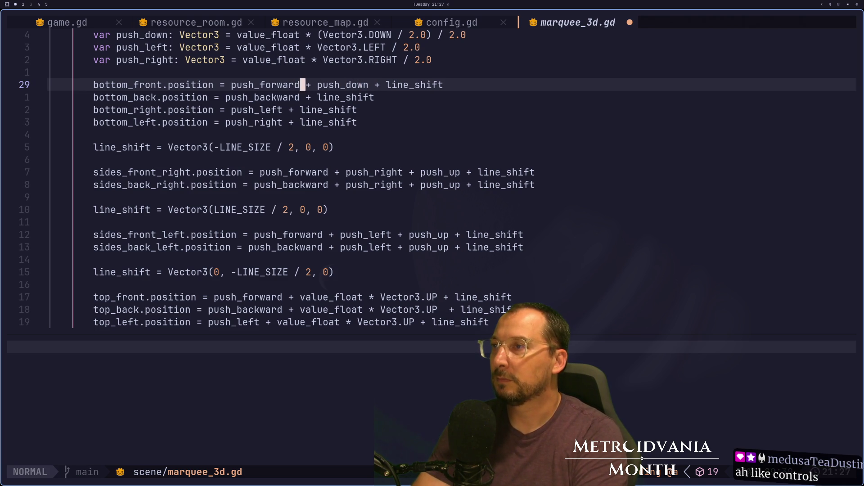
key("v")
key("l")
key("l")
key("e")
key("b")
key("h")
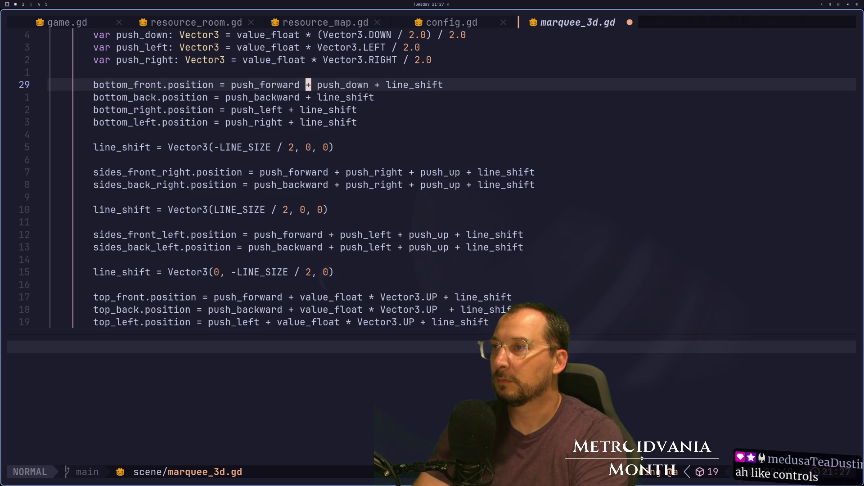
key("e")
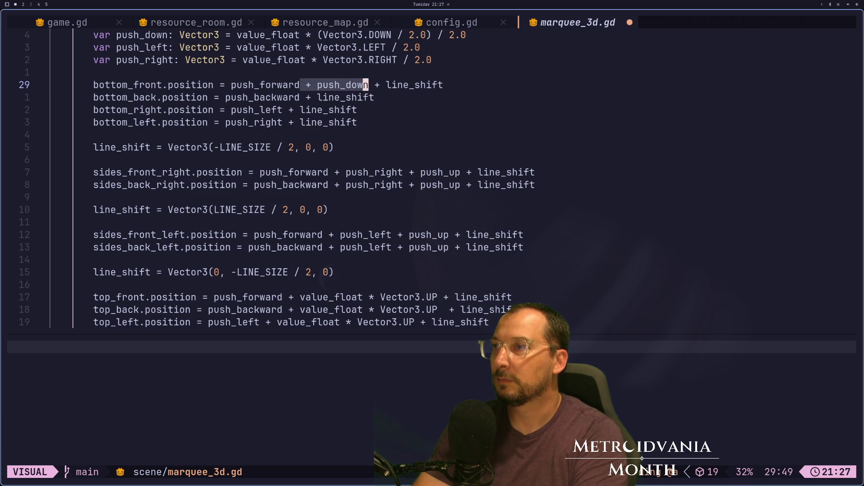
key("y")
Step: Paste '+ push_down' into the bottom_back, bottom_right and bottom_left positions
key("j")
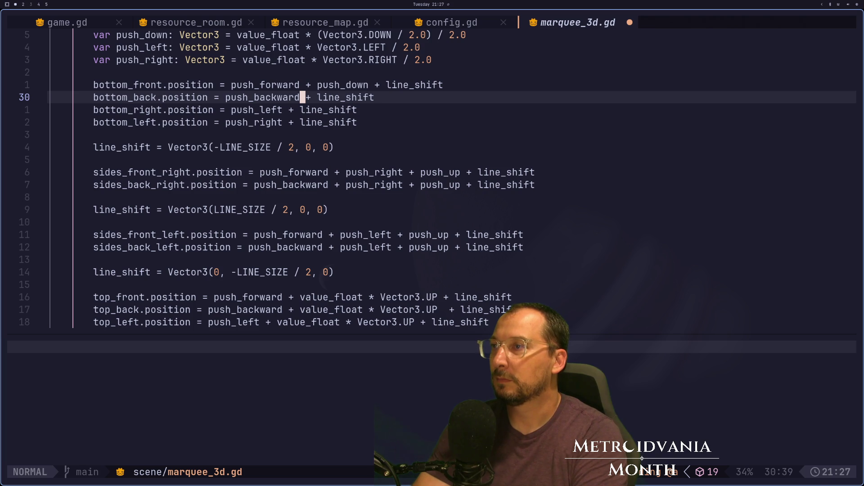
key("p")
key("j")
key("b")
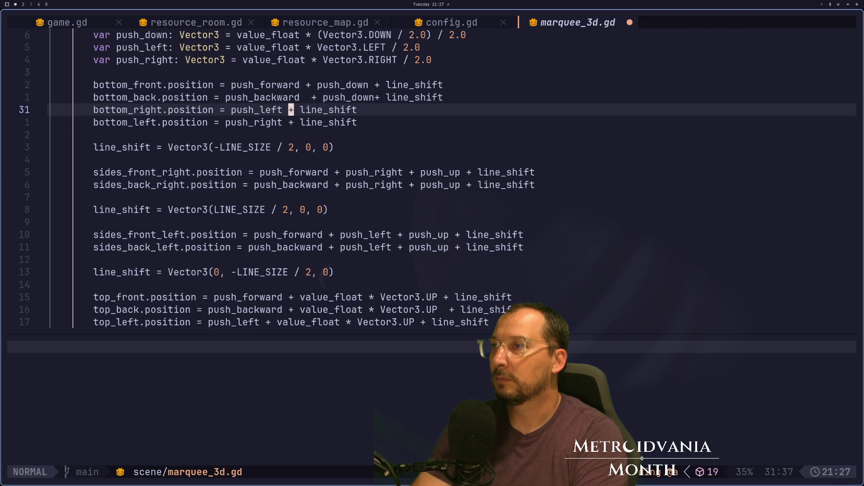
key("e")
key("l")
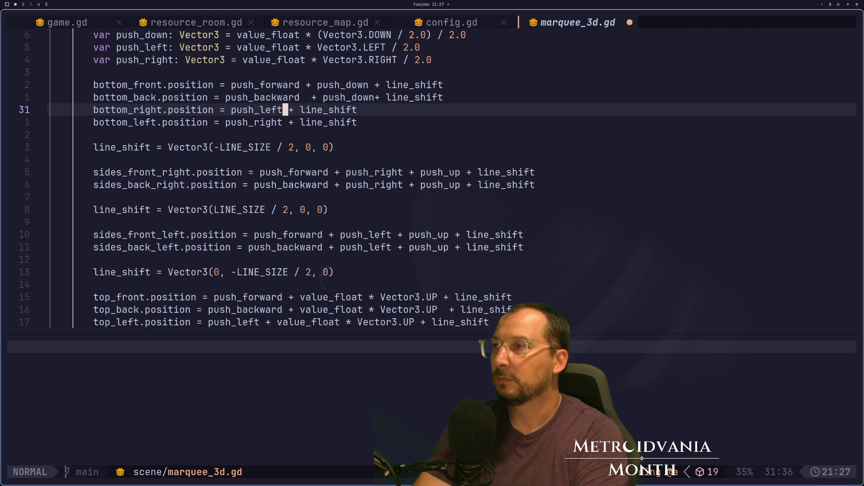
key("p")
key("j")
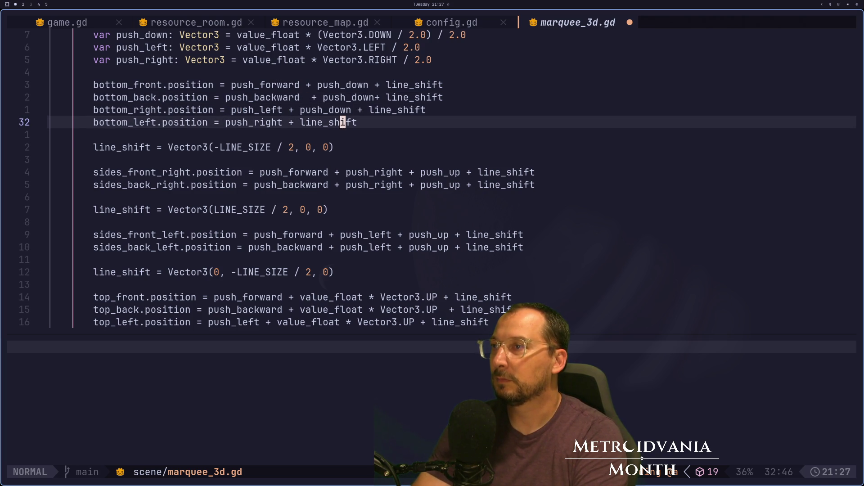
key("p")
Step: Add the missing space after push_down on bottom_back and save the script
key("k")
key("k")
key("l")
key("l")
type("la")
key("Escape")
type("b:w")
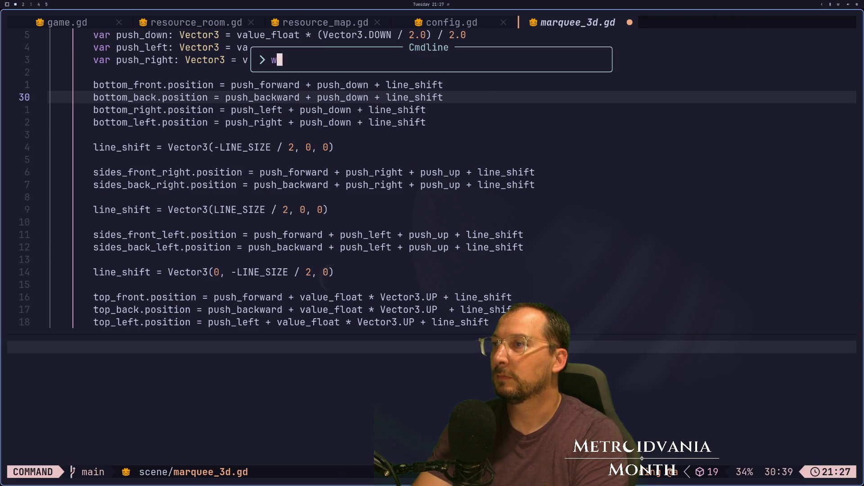
key("Return")
key("super+2")
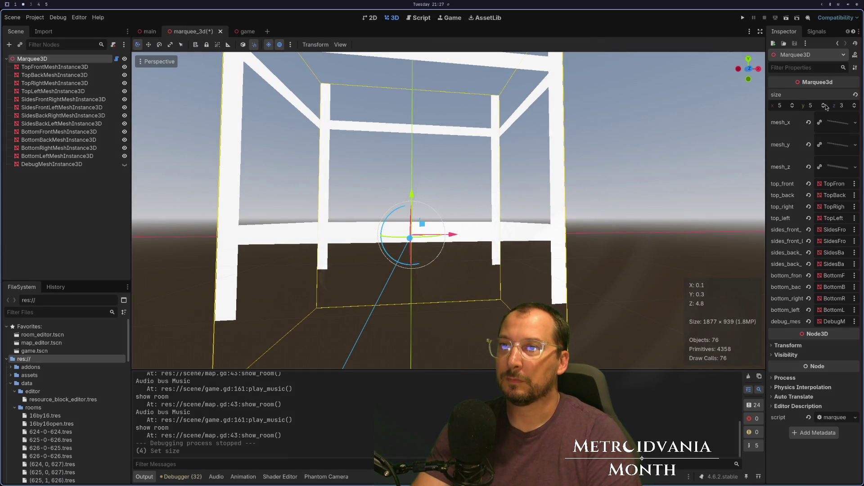
Step: Raise the marquee's size y from 5 to 6 and view the frame from the front
left_click(826, 104)
scroll(557, 198, "down", 5)
mouse_move(594, 202)
left_mouse_down()
mouse_move(580, 225)
mouse_move(612, 277)
left_mouse_up()
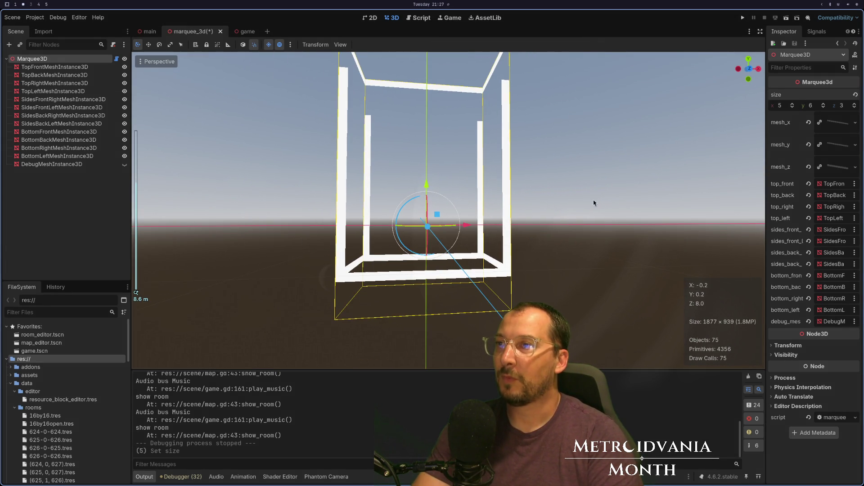
key("KP_1")
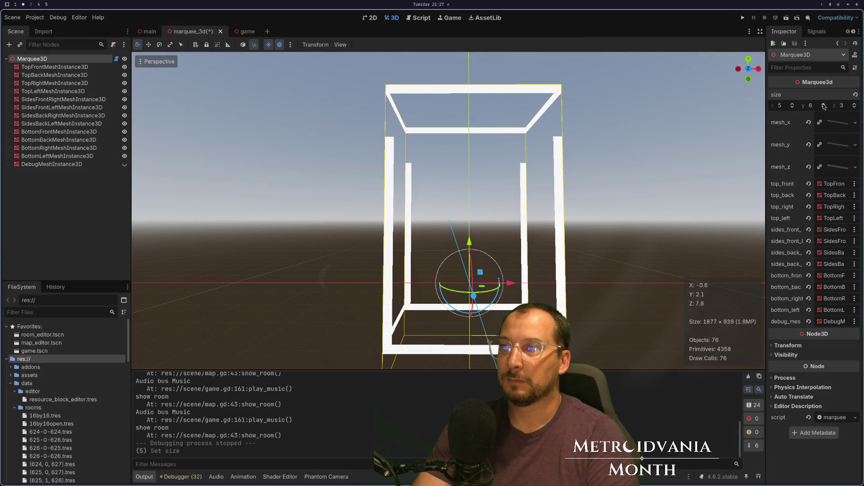
left_click_drag(609, 160, 600, 173)
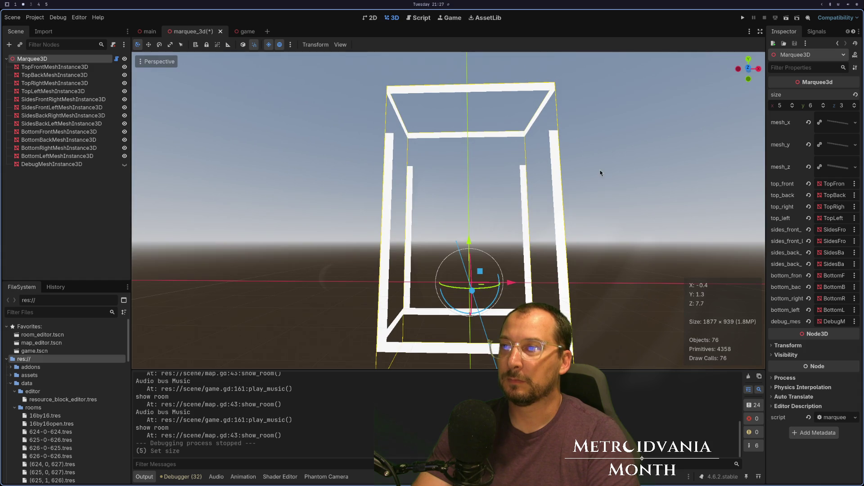
Step: Step size y down to 1, then up through 4 to 7, watching the frame rescale
left_click(823, 108)
left_click(823, 108)
left_click(824, 108)
left_click(825, 108)
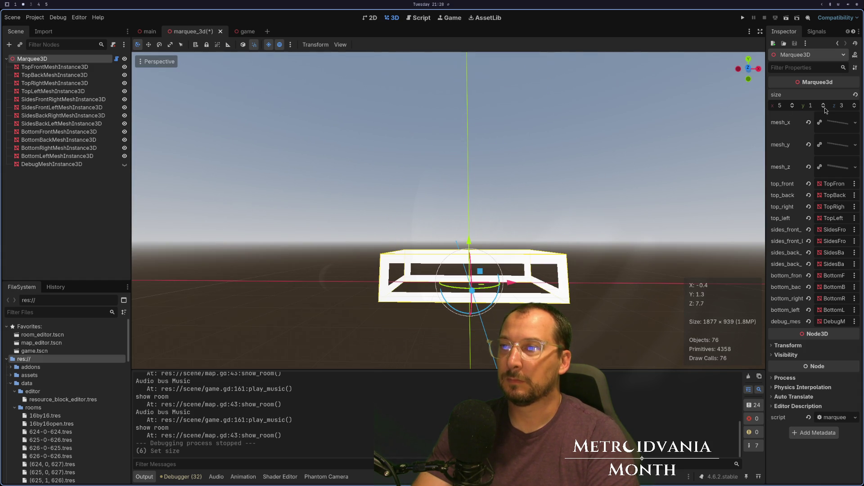
left_click(825, 103)
left_click(824, 103)
left_click(824, 103)
left_click_drag(635, 173, 643, 183)
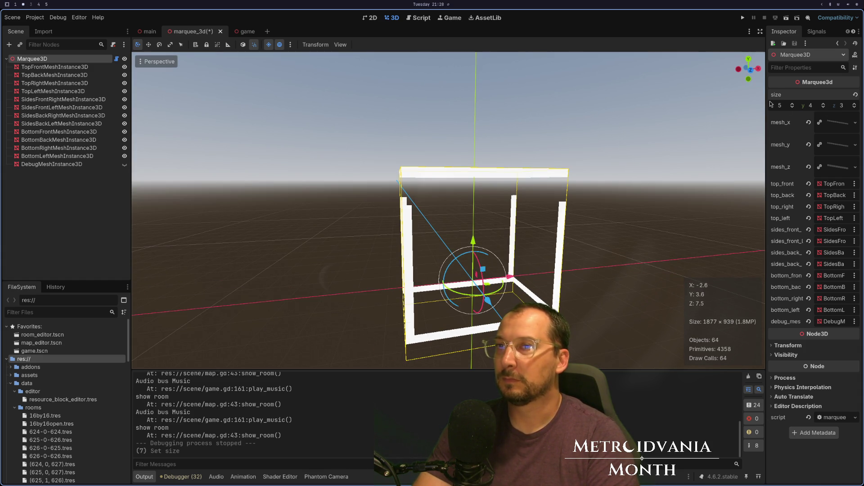
left_click(823, 104)
left_click(823, 104)
left_click(824, 104)
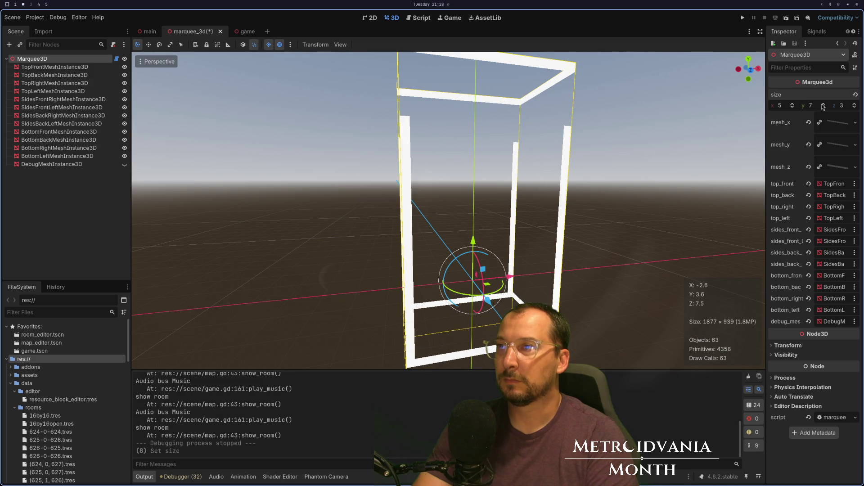
Step: Replace 'value_float * Vector3.UP' with push_up in the top_front position
key("super+1")
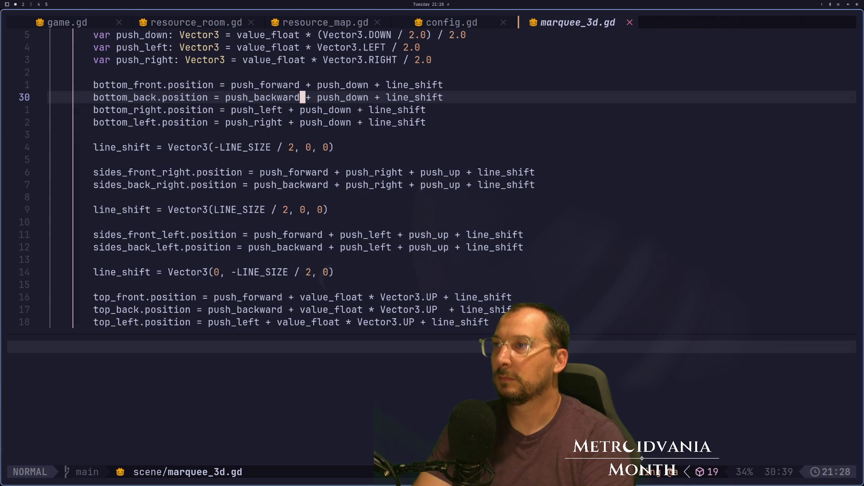
key("j")
key("5")
key("j")
key("j")
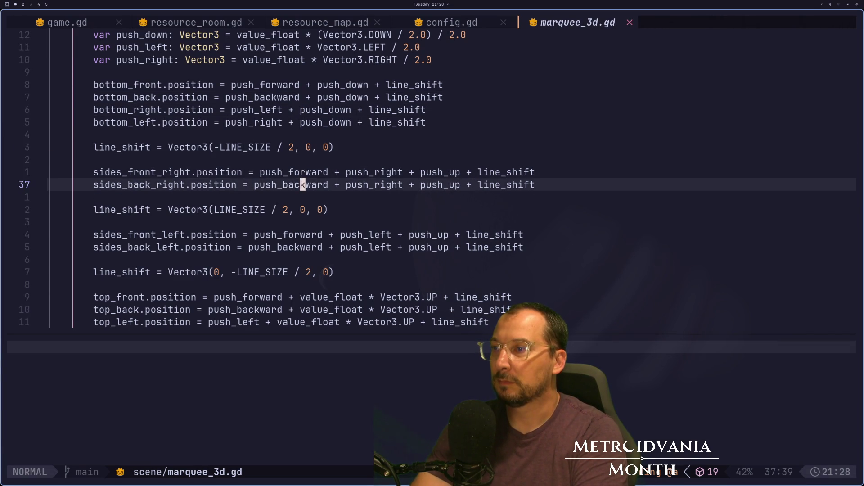
key("1")
key("3")
key("j")
key("k")
key("k")
key("k")
key("k")
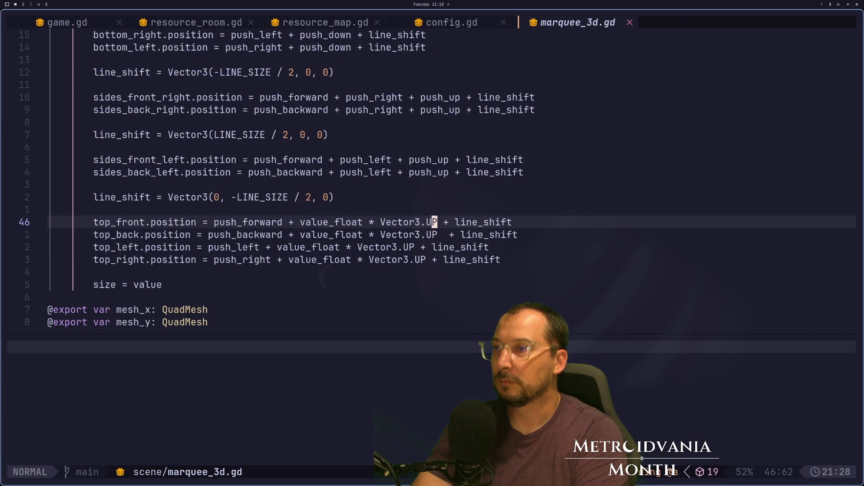
key("s")
key("BackSpace")
key("BackSpace")
key("BackSpace")
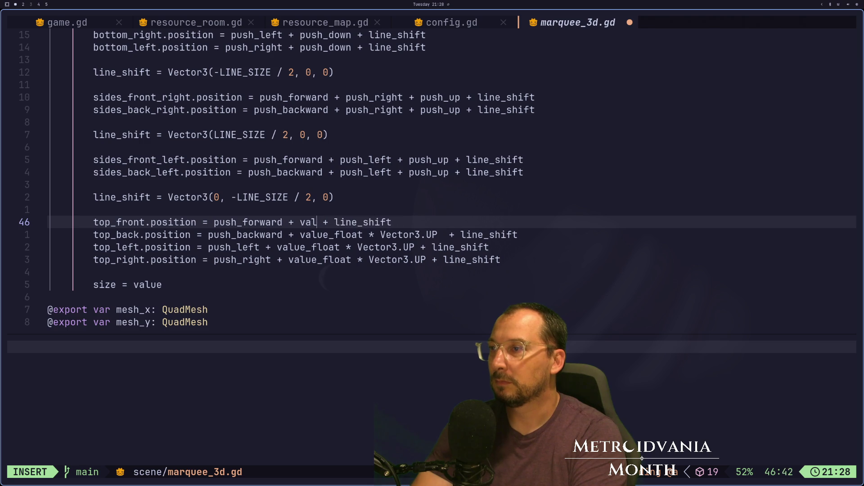
type("push_")
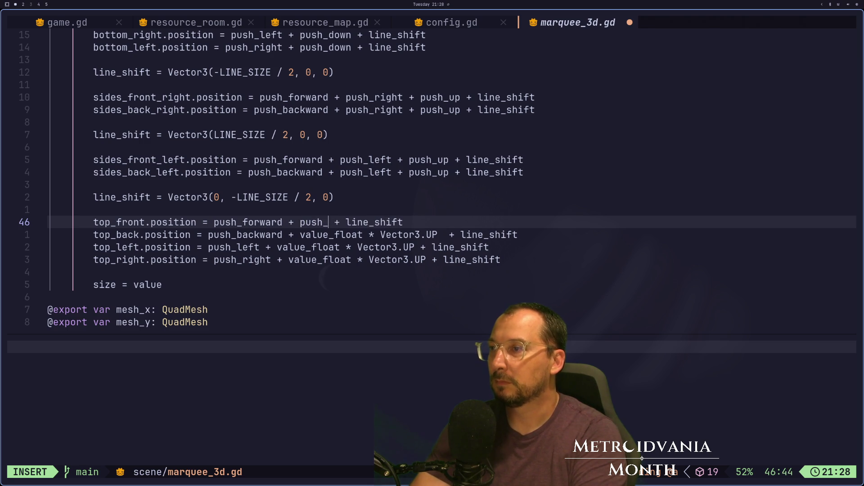
type("up")
key("Escape")
Step: Copy push_up and substitute it for the upward term in the top_back position
key("j")
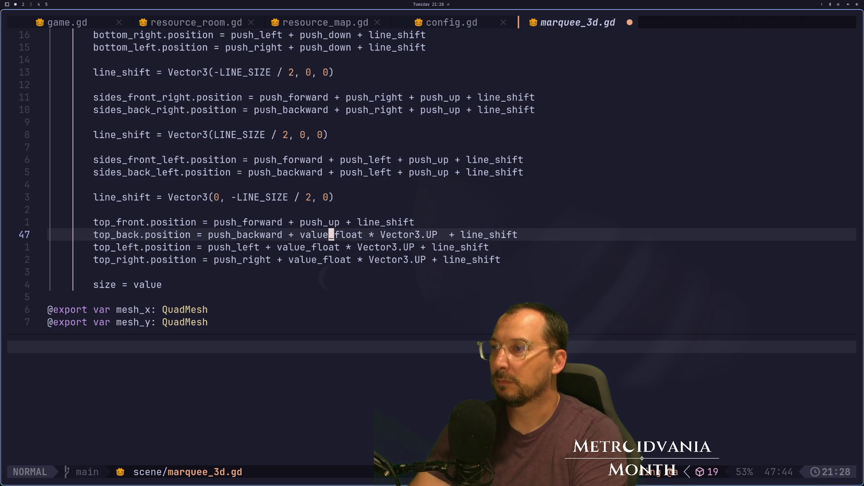
key("k")
key("v")
key("l")
key("l")
key("l")
key("y")
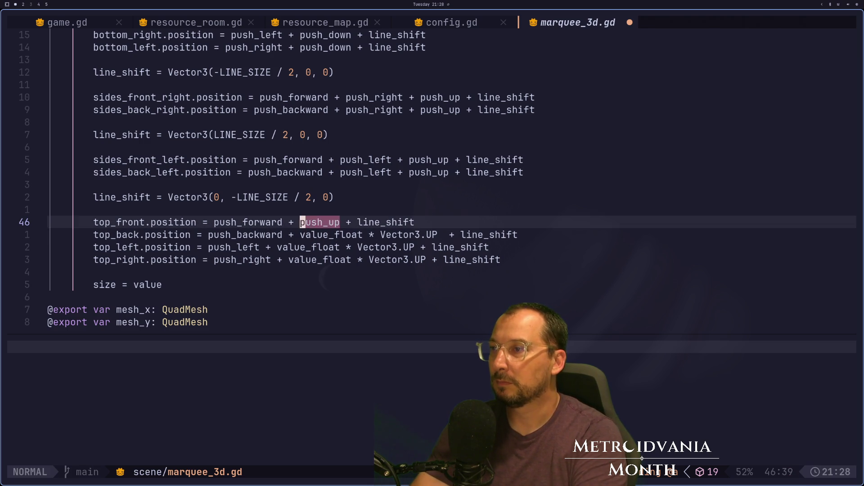
key("j")
key("E")
key("a")
key("BackSpace")
key("BackSpace")
key("BackSpace")
key("Escape")
key("p")
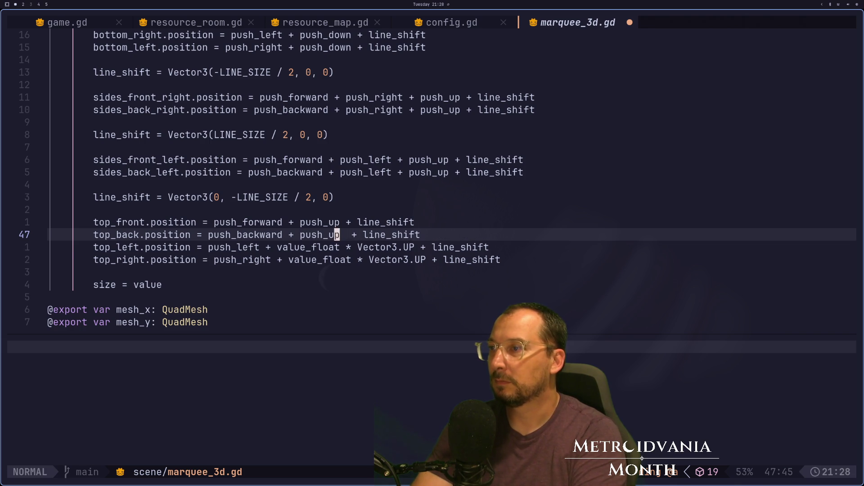
Step: Put push_up in place of the upward term in the top_left position
key("j")
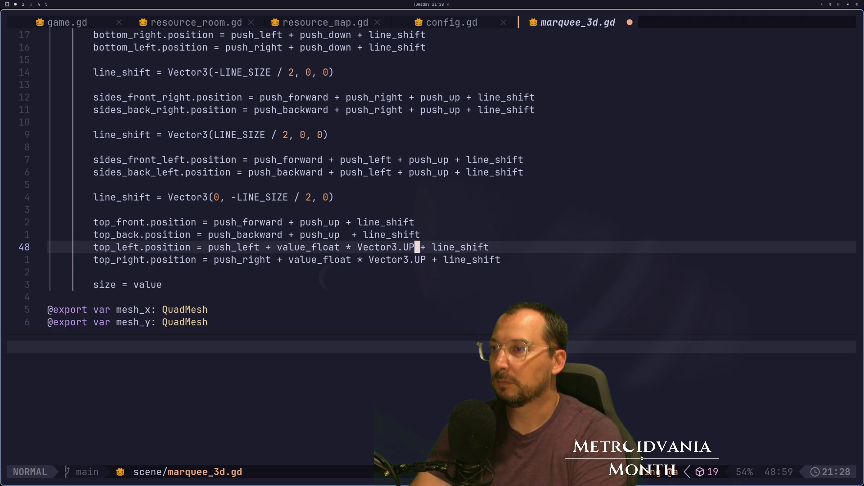
key("h")
key("i")
key("BackSpace")
key("BackSpace")
key("BackSpace")
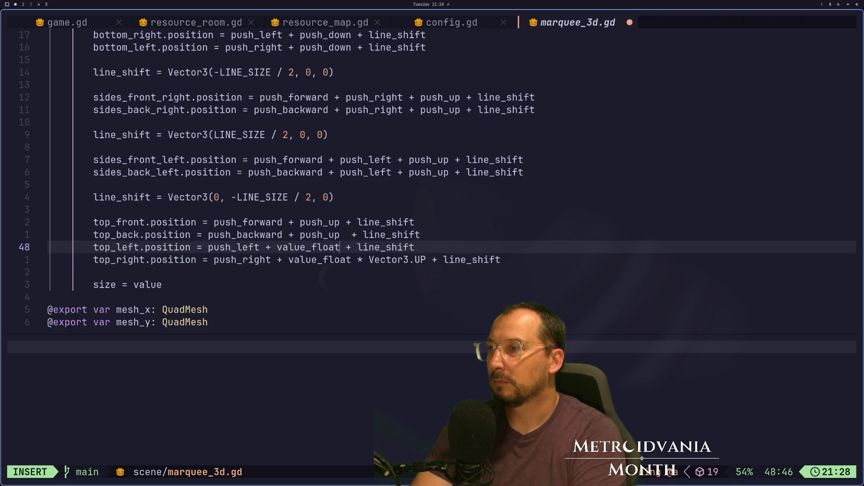
key("Escape")
key("p")
Step: Replace top_right's upward term with push_up and save marquee_3d.gd
key("j")
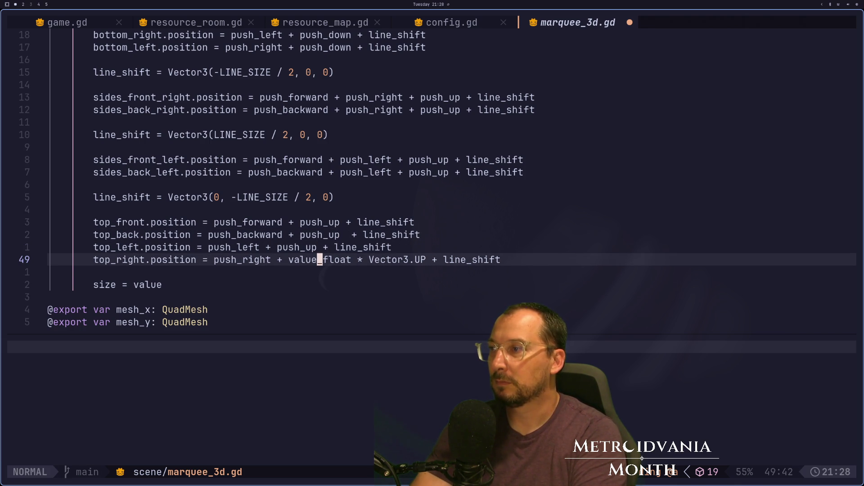
key("i")
key("BackSpace")
key("BackSpace")
key("BackSpace")
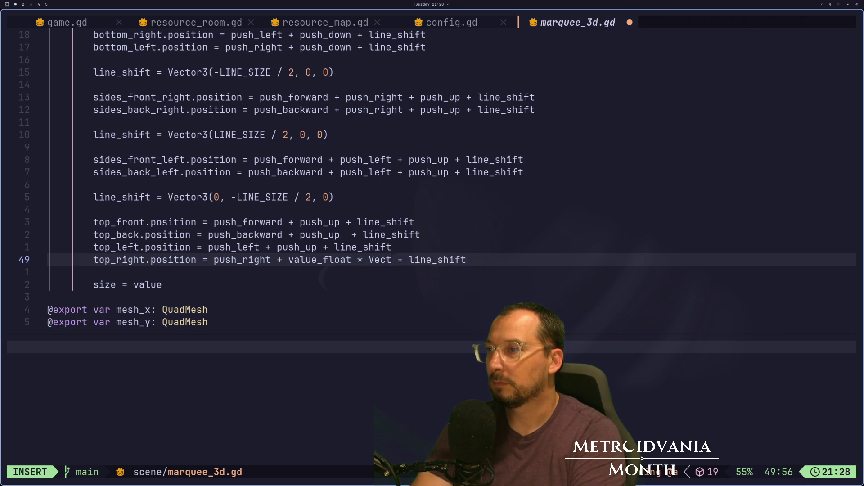
type("p")
key("Escape")
type("spush_up")
key("Escape")
key("colon")
type("w")
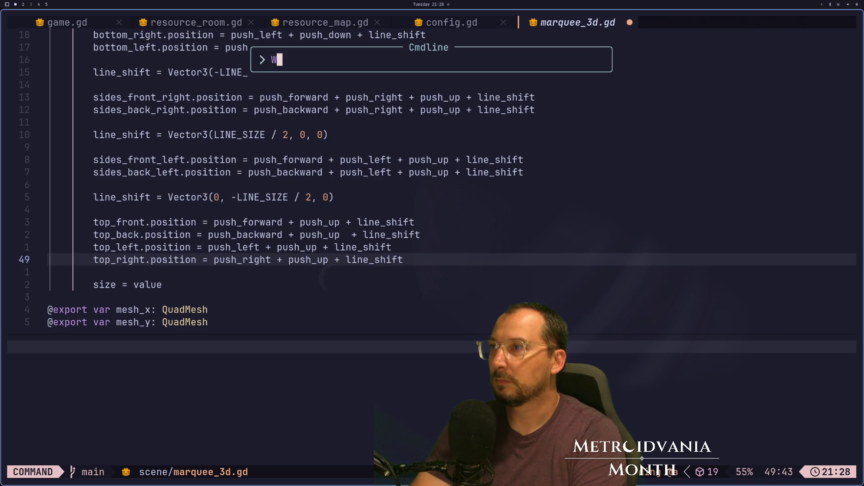
key("Return")
key("super+2")
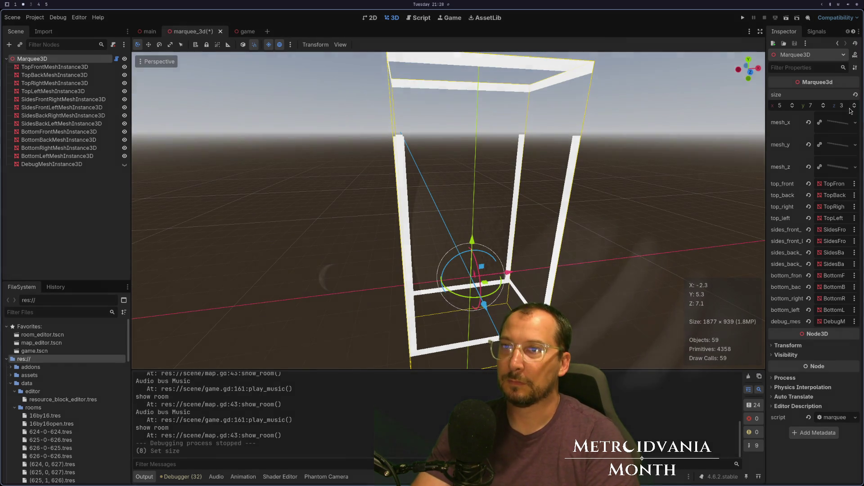
Step: Drop size y to 6, view the box from the front, then set it back to 7
left_click(824, 108)
mouse_move(660, 136)
left_mouse_down()
mouse_move(567, 118)
mouse_move(593, 137)
left_mouse_up()
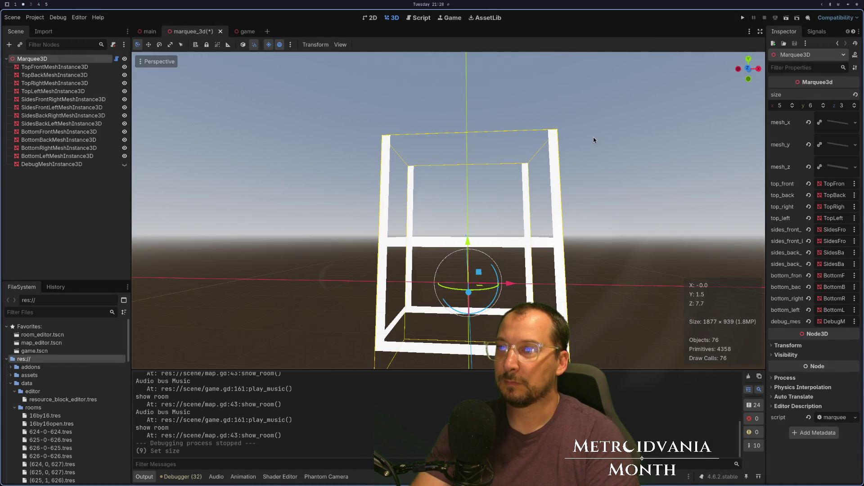
left_click(822, 104)
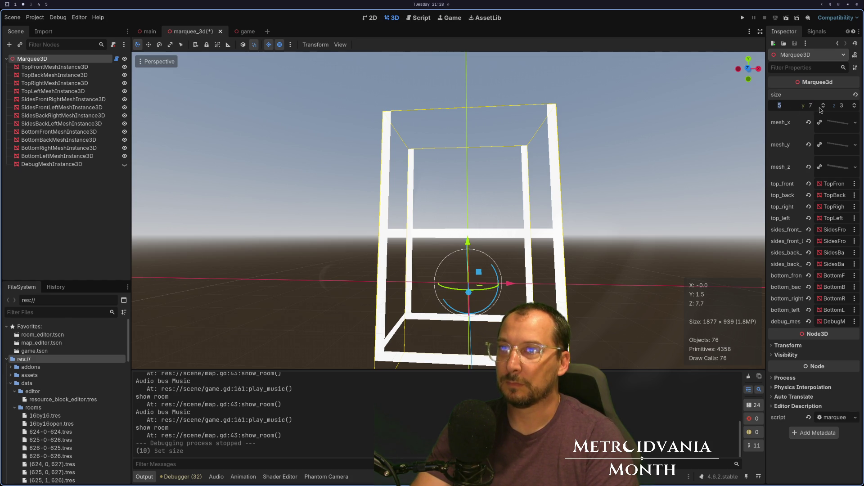
key("super+1")
key("k")
key("k")
key("k")
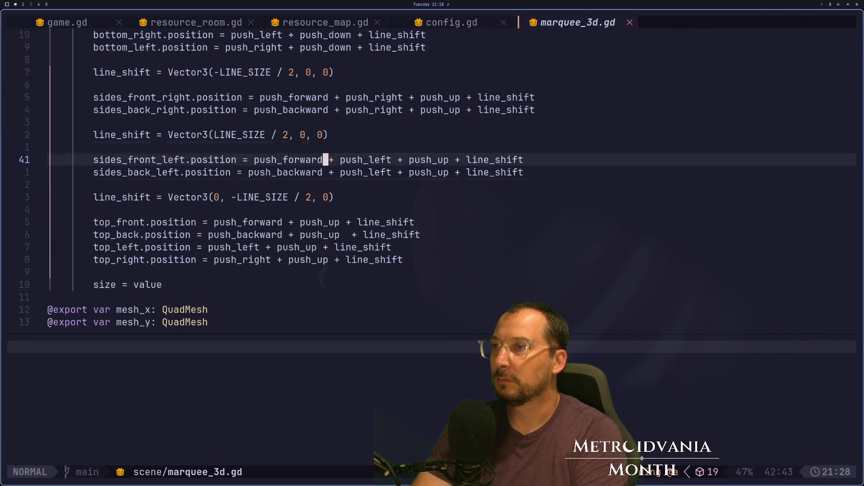
key("k")
key("k")
key("k")
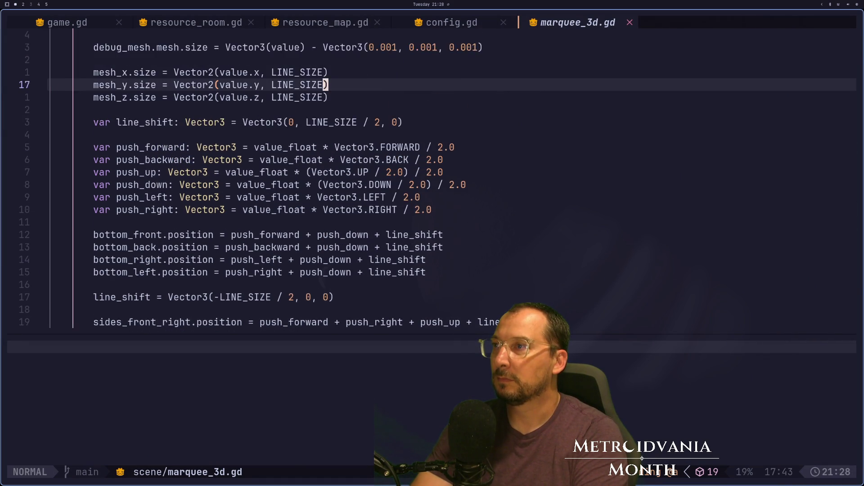
key("k")
key("k")
key("k")
key("j")
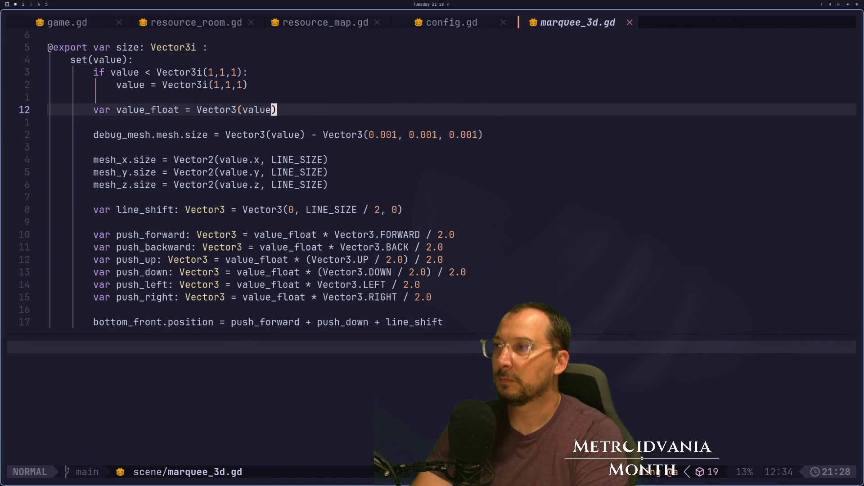
key("6")
key("j")
key("j")
key("j")
key("k")
key("k")
key("k")
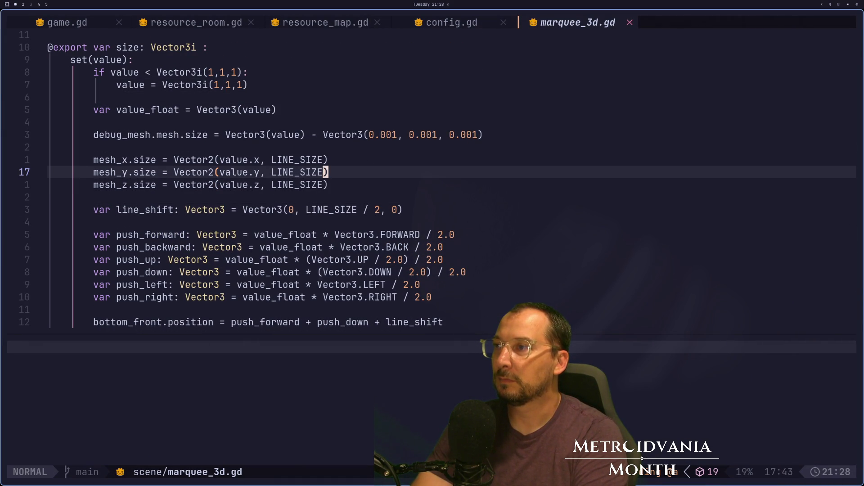
key("b")
key("b")
key("super+2")
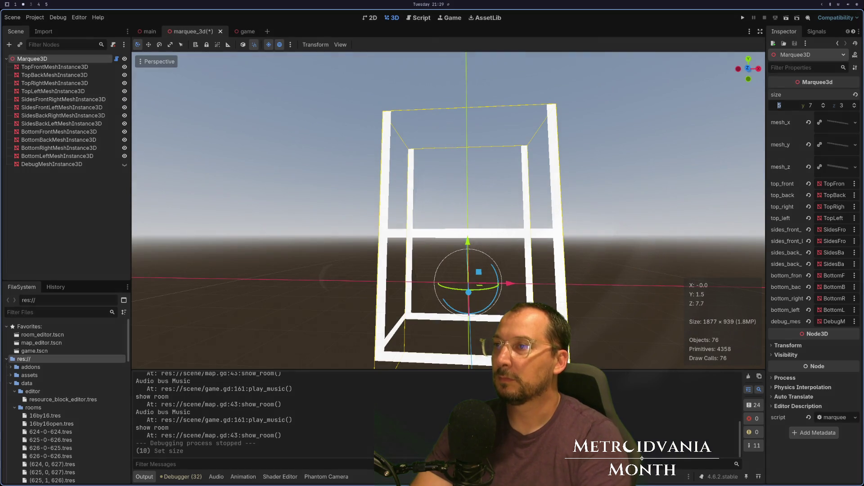
Step: Unhide DebugMeshInstance3D so the red debug box appears inside the white frame
left_click(383, 218)
scroll(385, 243, "down", 2)
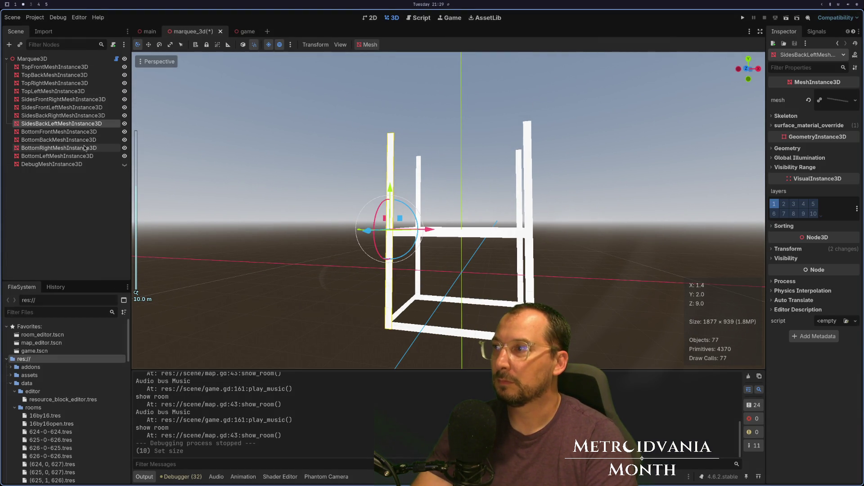
left_click(124, 165)
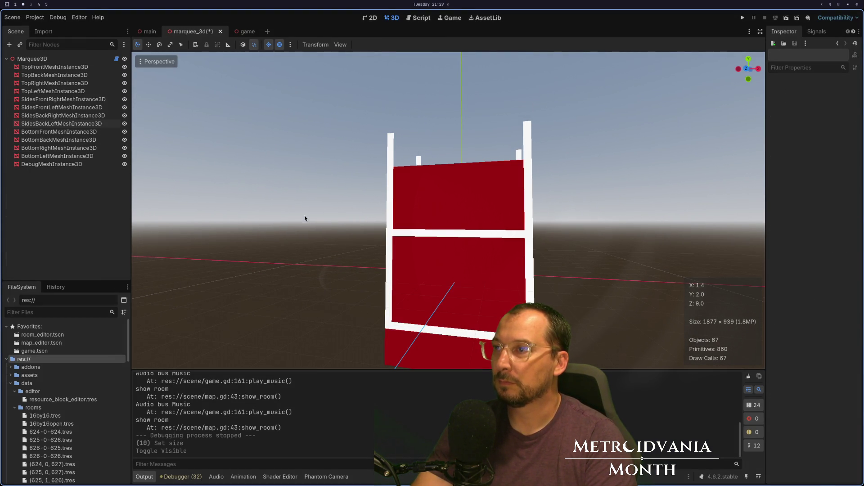
scroll(324, 209, "up", 2)
scroll(325, 209, "down", 2)
left_click(54, 60)
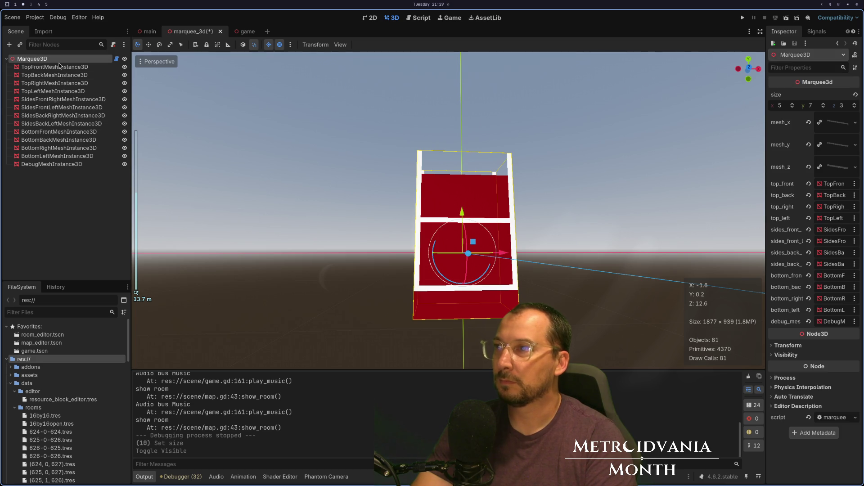
mouse_move(382, 193)
left_mouse_down()
mouse_move(421, 215)
mouse_move(374, 124)
left_mouse_up()
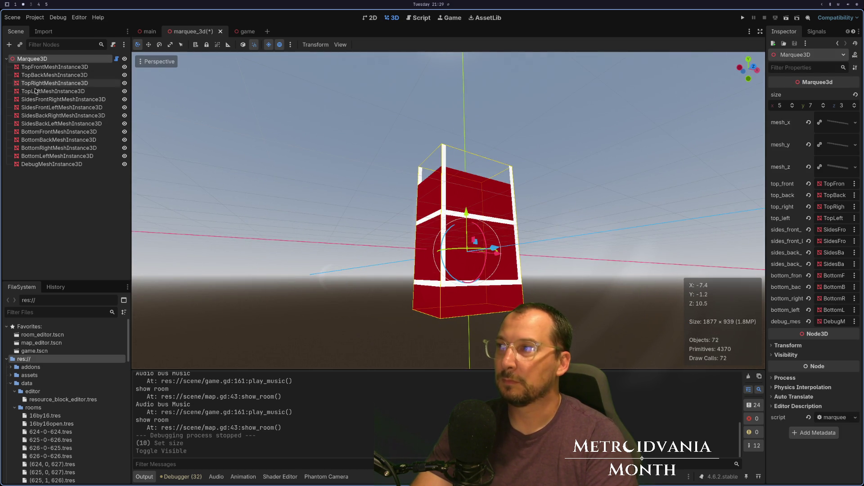
Step: Check the debug box's size from the front, test-moving it along Y and undoing the move
left_click(48, 165)
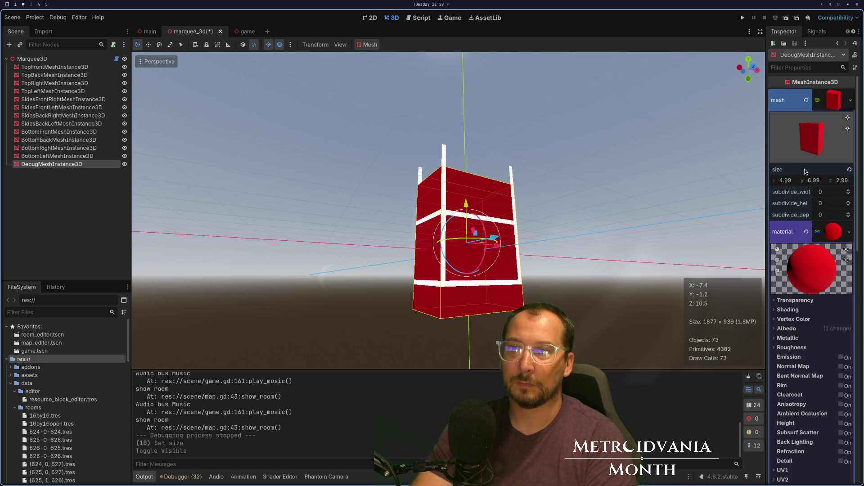
left_click(95, 59)
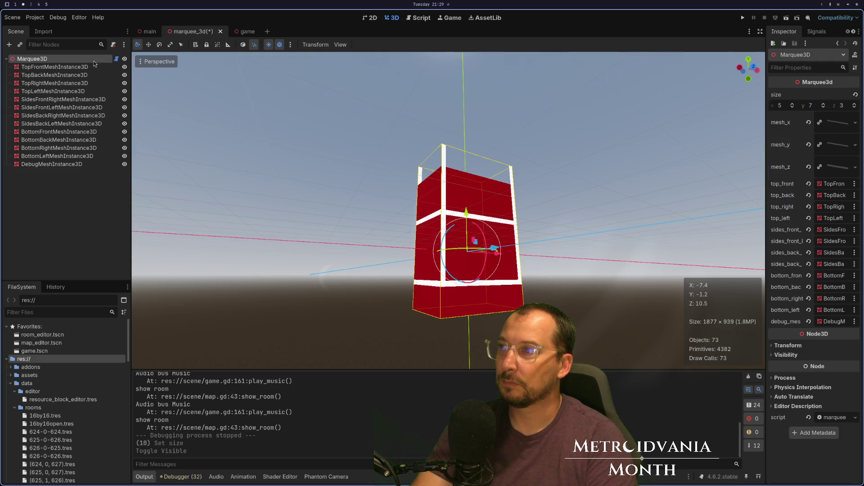
key("KP_1")
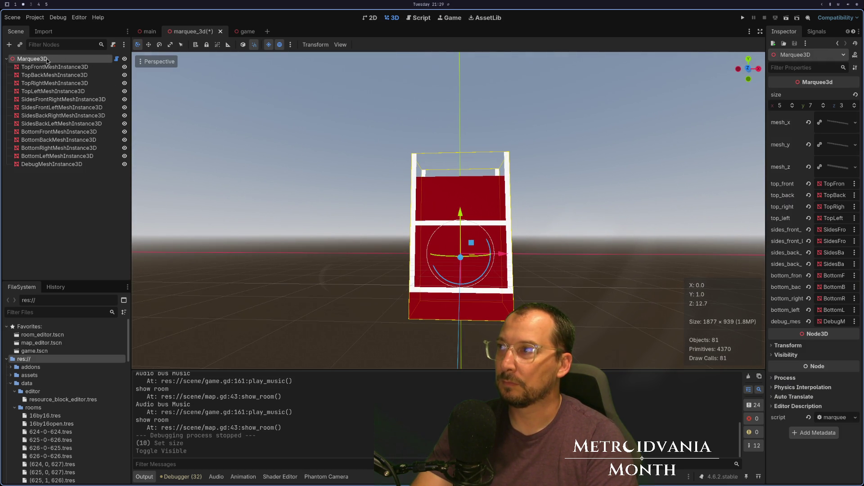
left_click(55, 165)
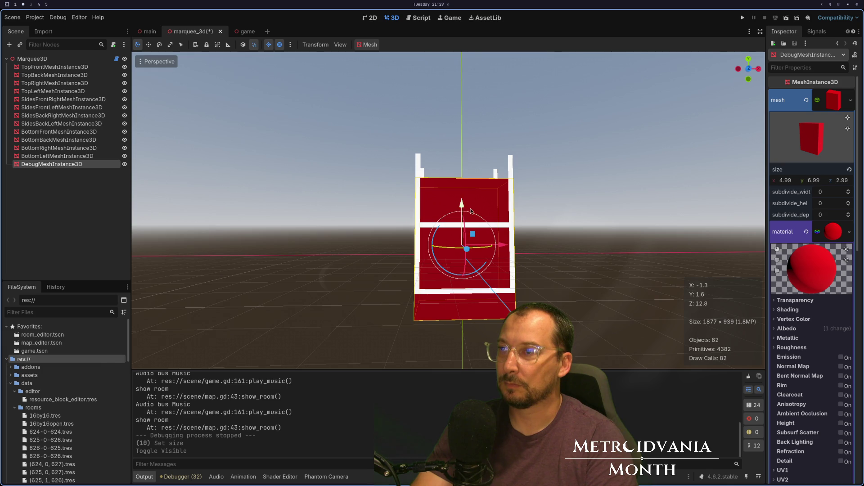
mouse_move(462, 205)
left_mouse_down()
mouse_move(462, 163)
mouse_move(461, 186)
mouse_move(462, 178)
left_mouse_up()
key("ctrl+z")
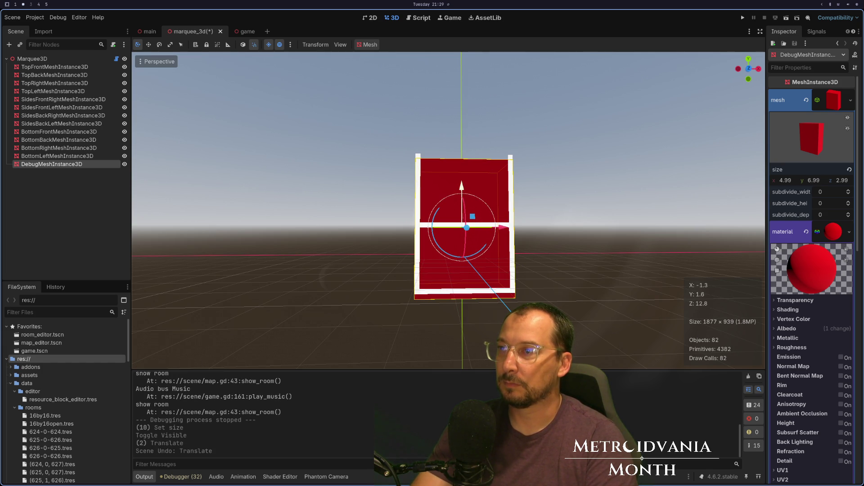
Step: Move to the top_front.position line on line 46 and along it to push_up
key("super+1")
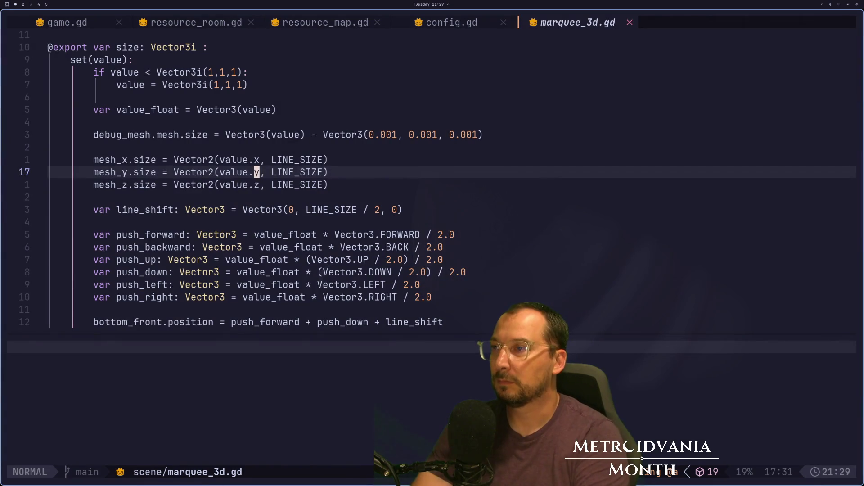
key("j")
key("j")
key("j")
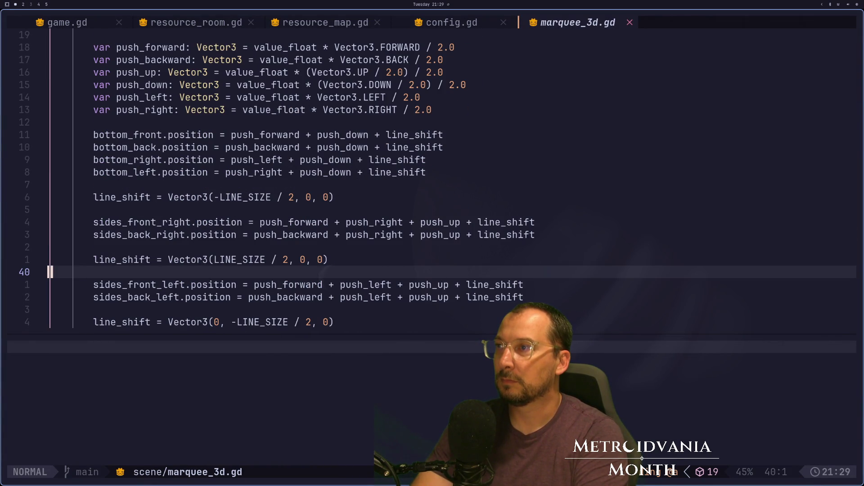
key("j")
key("j")
key("j")
key("k")
key("k")
key("k")
key("k")
key("k")
key("k")
key("k")
key("j")
key("j")
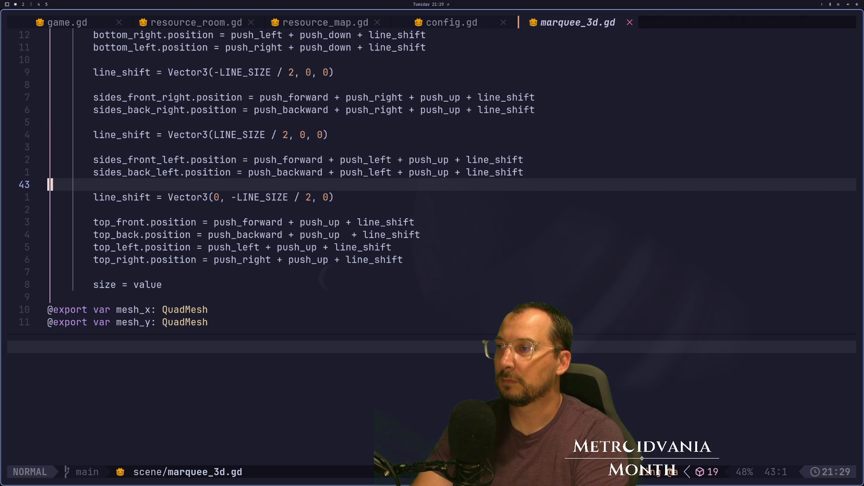
key("j")
key("j")
key("j")
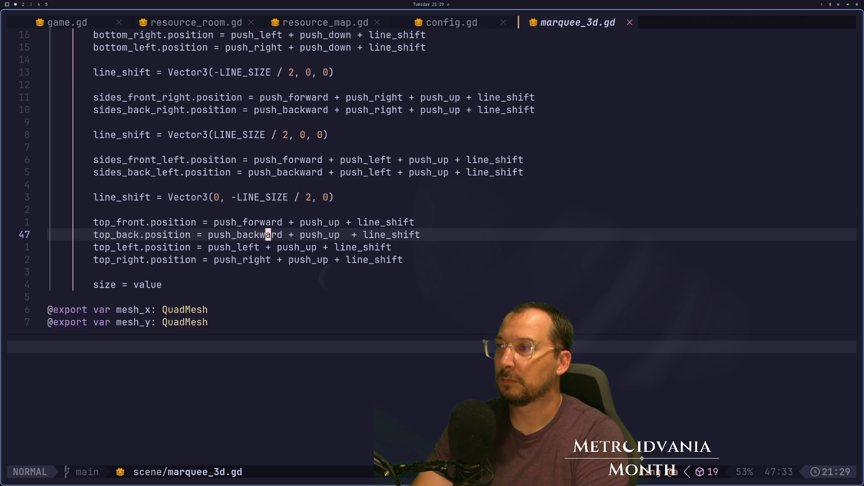
key("k")
key("super+2")
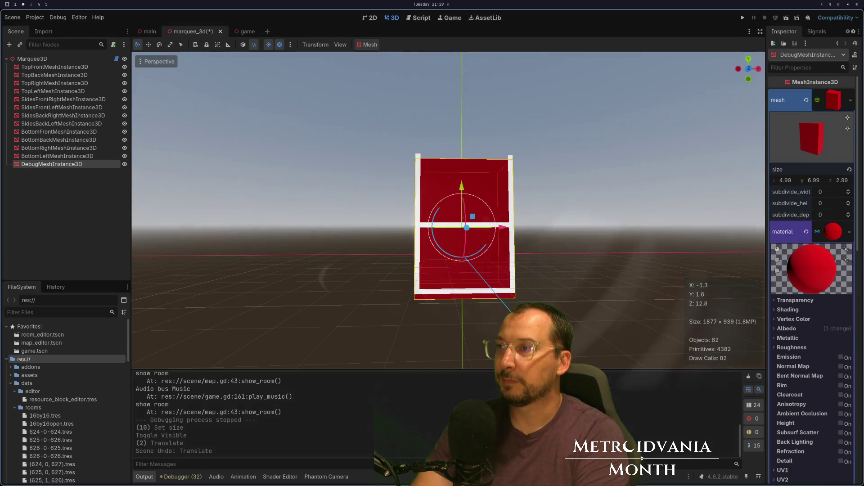
key("super+1")
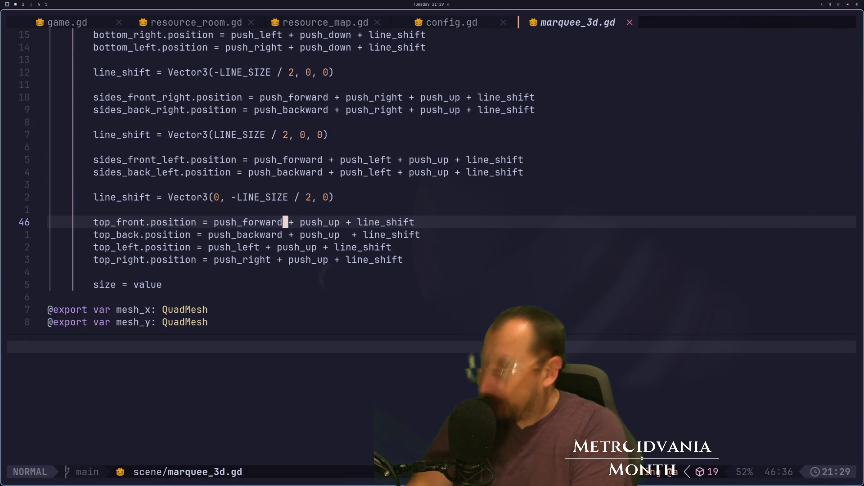
key("l")
key("l")
key("l")
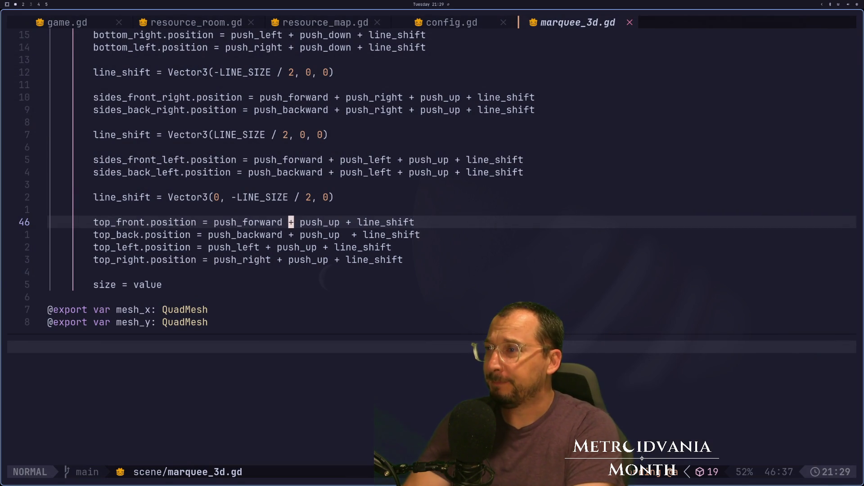
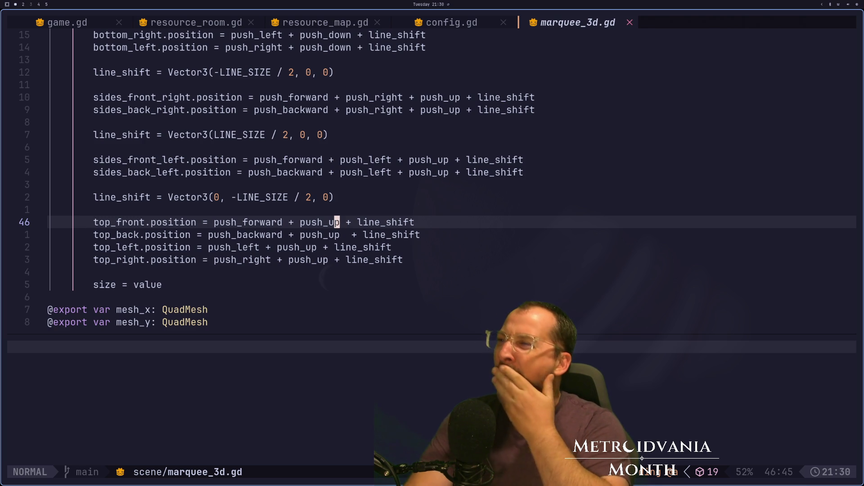
Step: Undo the four top-edge lines back to value_float * Vector3.UP and save marquee_3d.gd
key("u")
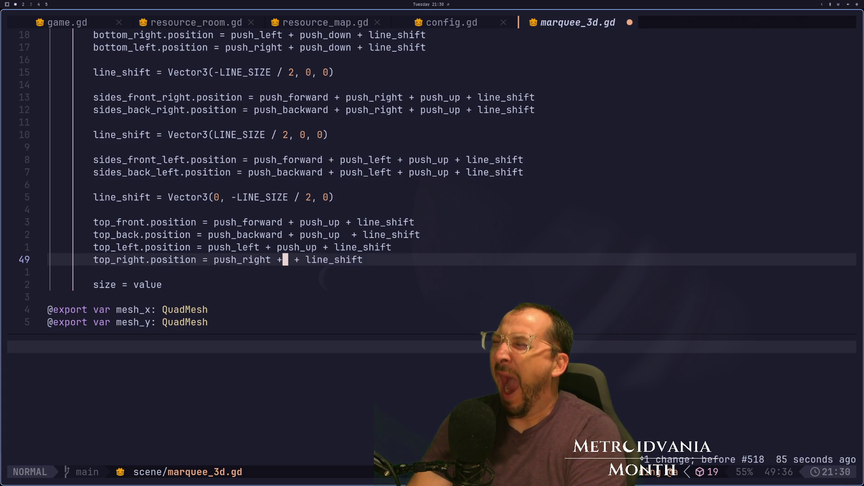
key("u")
key("u")
key("u")
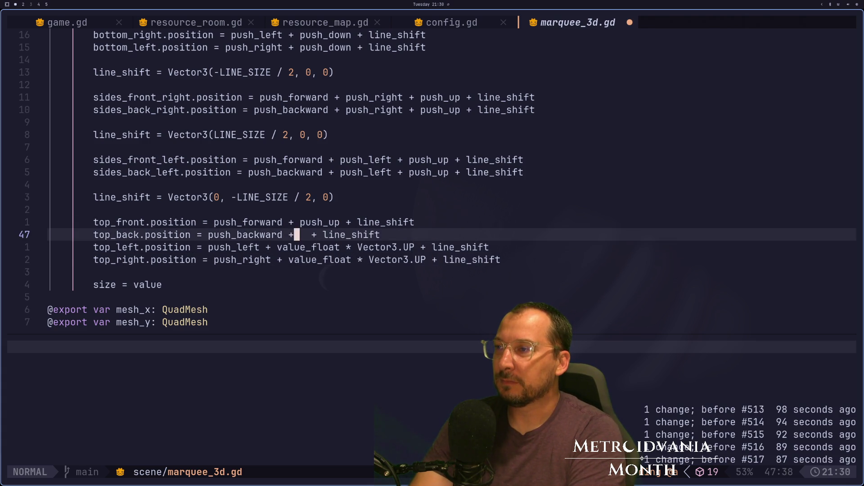
key("u")
key("u")
key("shift+l")
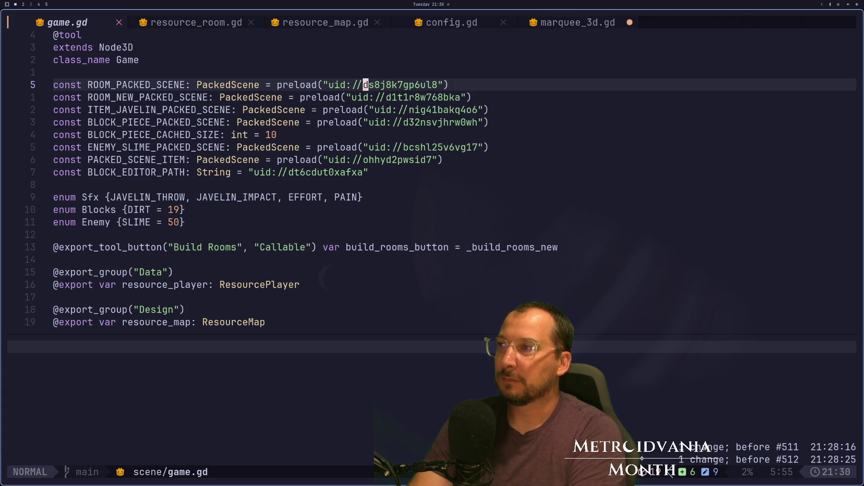
key("shift+h")
type(":w")
key("Return")
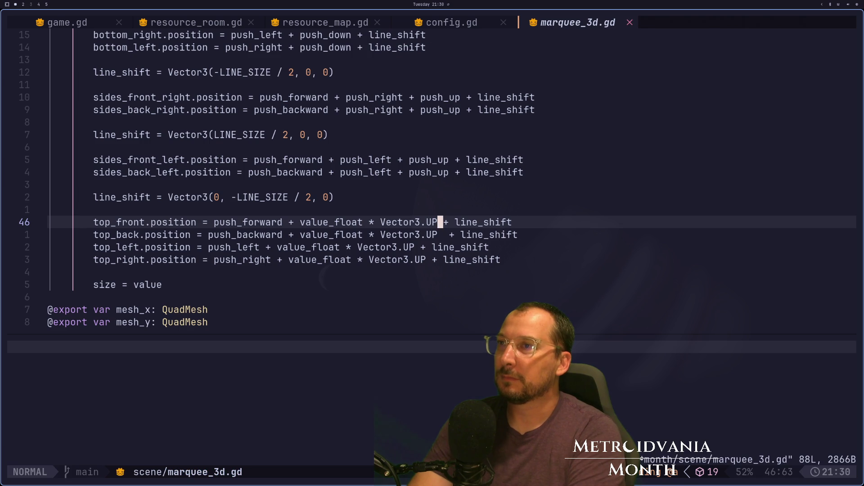
key("k")
key("ctrl+o")
key("ctrl+o")
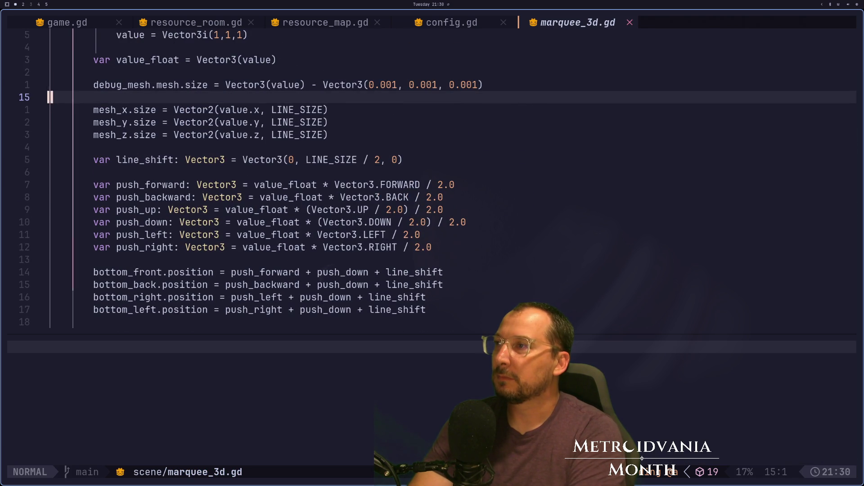
key("ctrl+o")
key("ctrl+o")
key("ctrl+o")
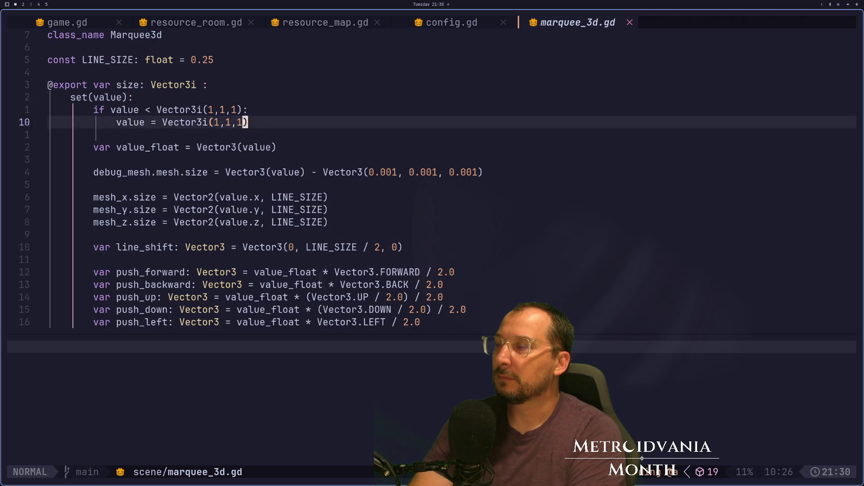
key("ctrl+o")
key("ctrl+o")
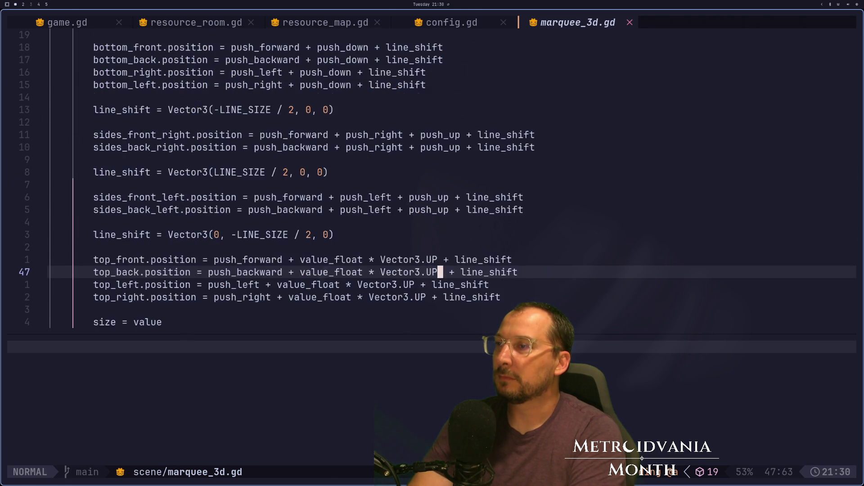
key("super+2")
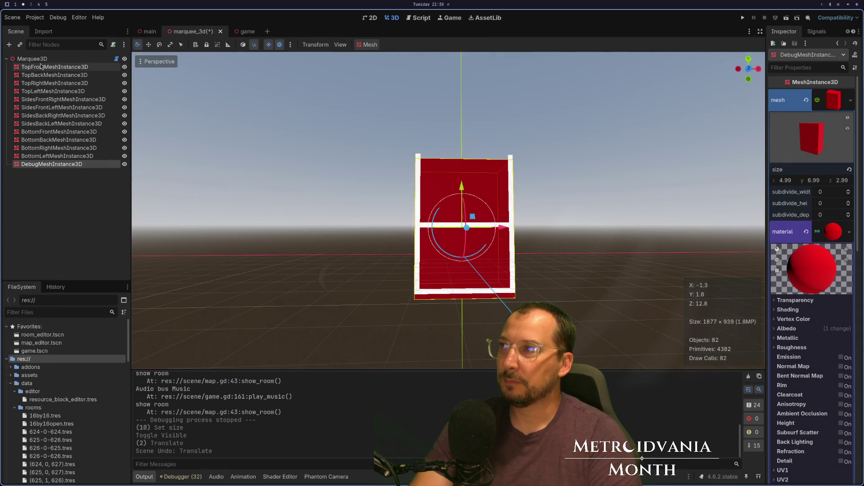
Step: Select Marquee3D and raise its size y from 7 to 8
left_click(32, 59)
left_click(825, 106)
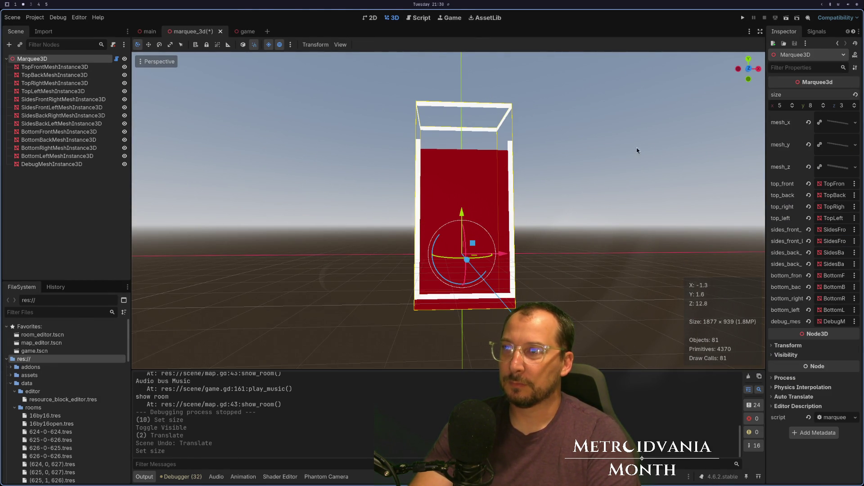
key("super+1")
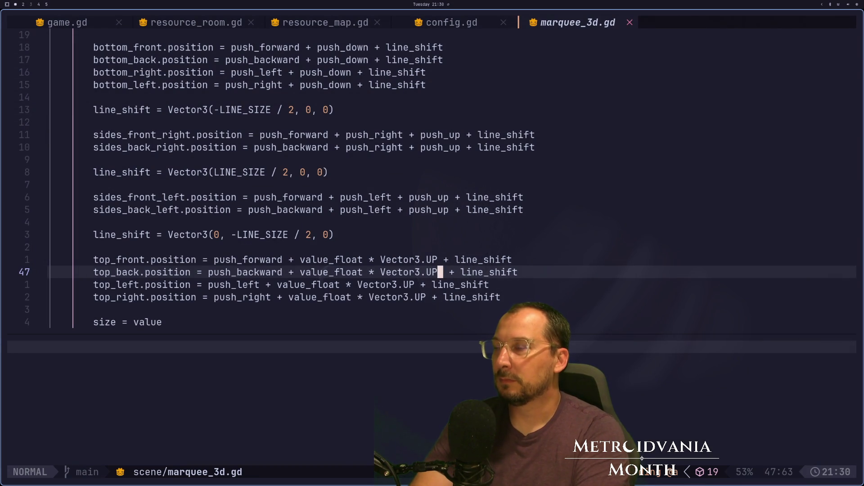
Step: Delete the value_float * Vector3.UP offset from the top_front line and save the script
key("b")
key("b")
key("k")
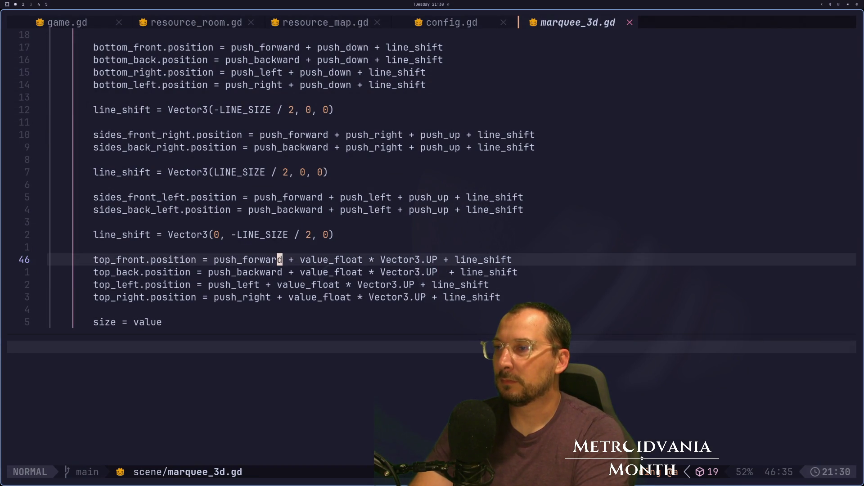
key("v")
key("l")
key("l")
key("l")
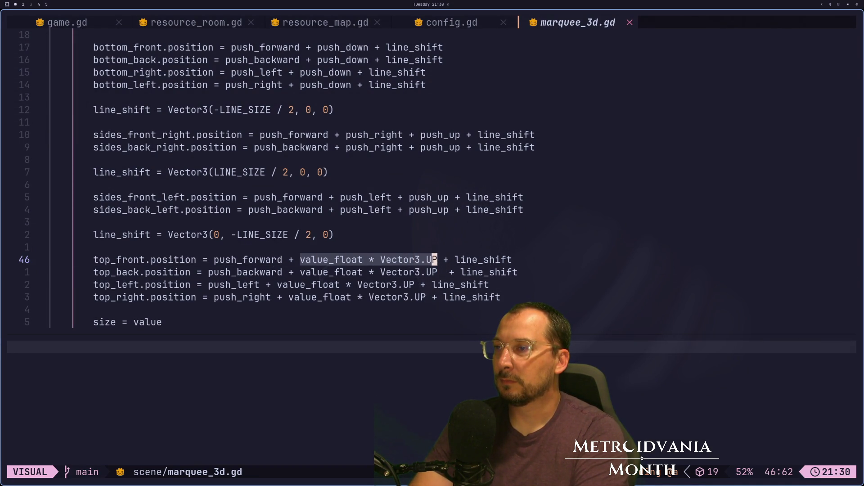
key("c")
key("BackSpace")
key("BackSpace")
key("Escape")
type(":w")
key("Return")
Step: Raise the marquee height to 9 and view the box from above
key("super+2")
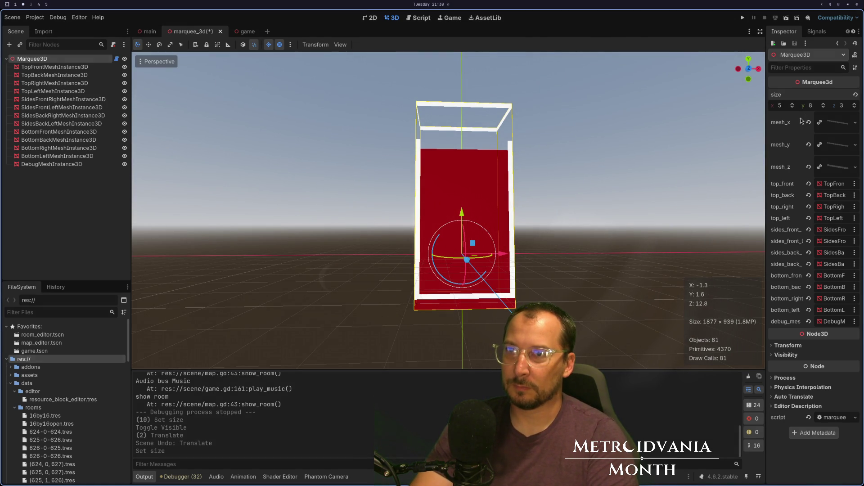
left_click(823, 106)
mouse_move(585, 189)
left_mouse_down()
mouse_move(647, 180)
mouse_move(565, 206)
left_mouse_up()
Step: Undo the top_front offset removal and set the marquee height back to 8
key("super+1")
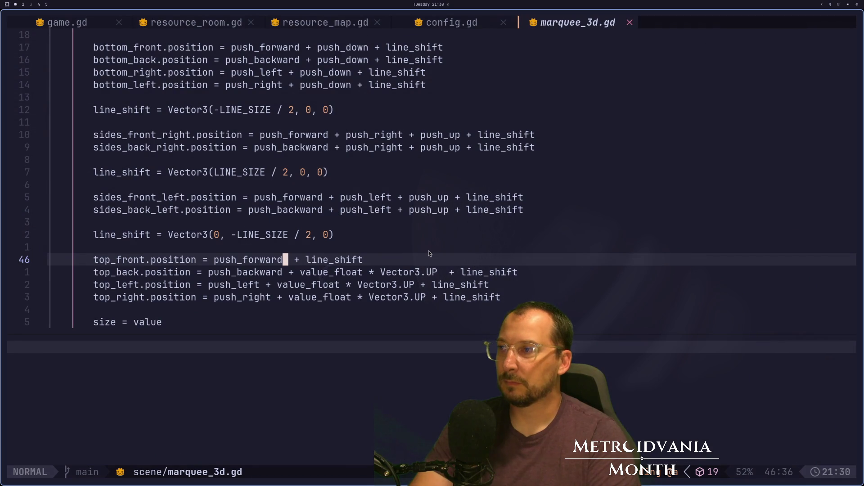
key("u")
key("u")
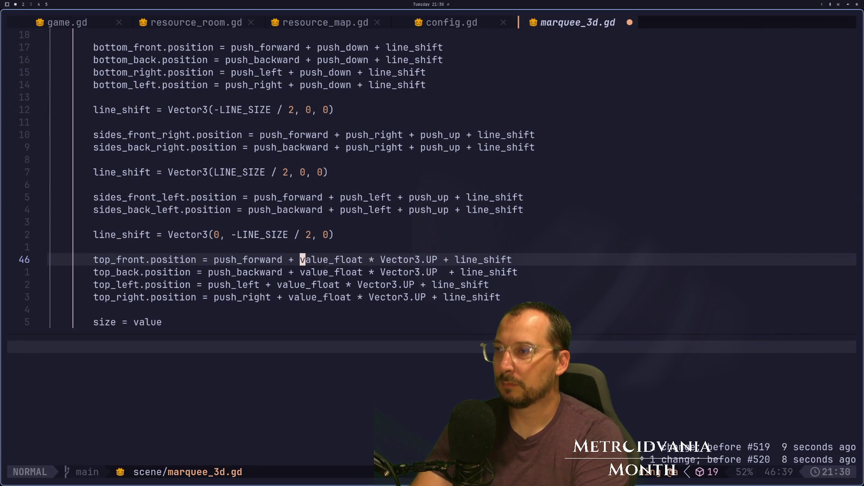
key("super+2")
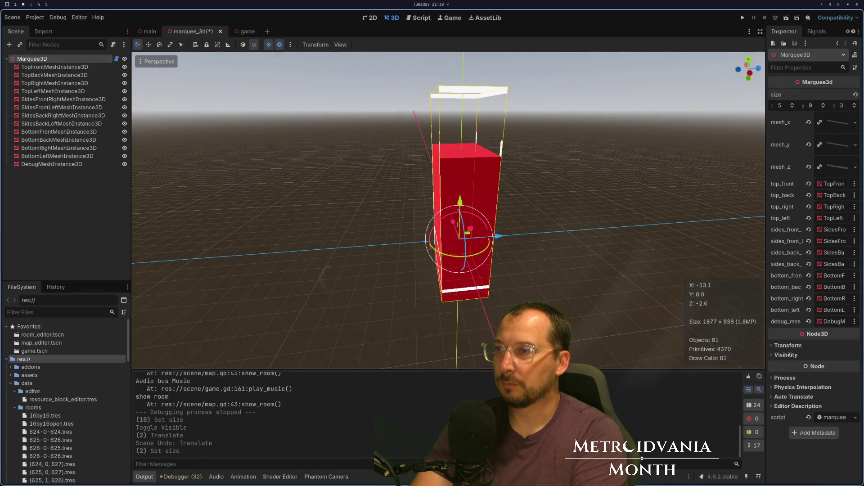
left_click(823, 109)
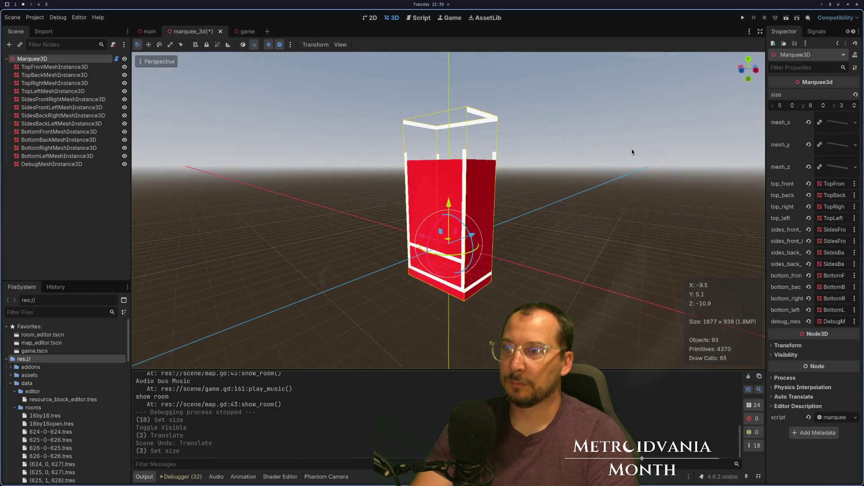
key("super+1")
Step: Wrap top_front's value_float * Vector3.UP in parentheses on line 46
key("k")
key("k")
key("k")
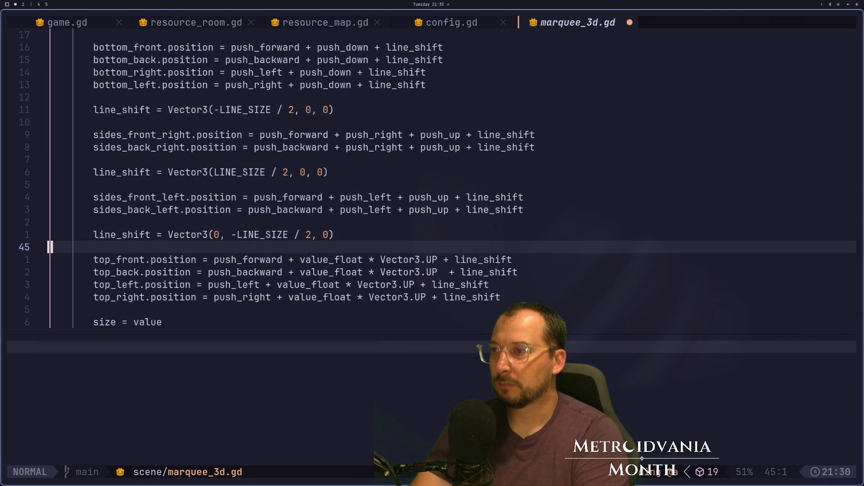
key("j")
key("j")
key("j")
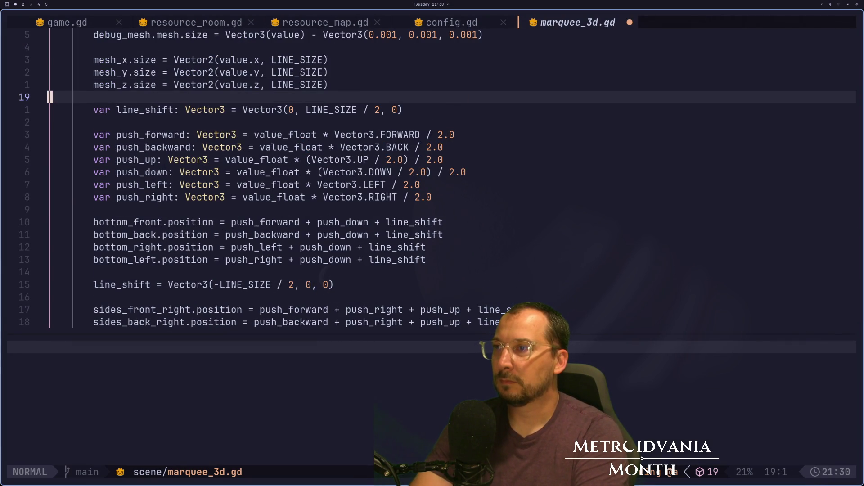
key("k")
key("k")
key("k")
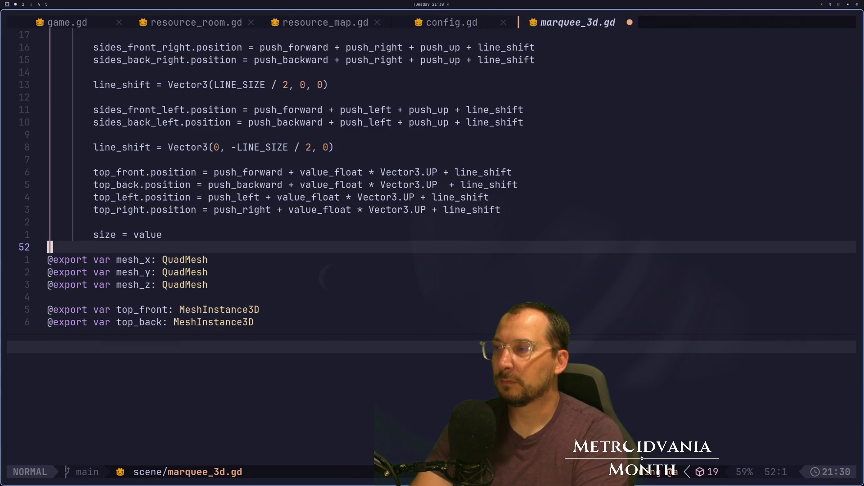
type("i")
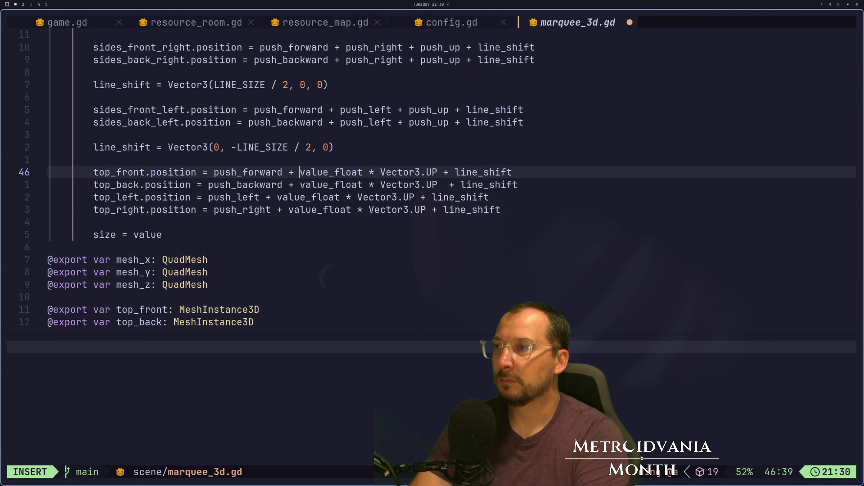
type("9")
key("BackSpace")
type("(")
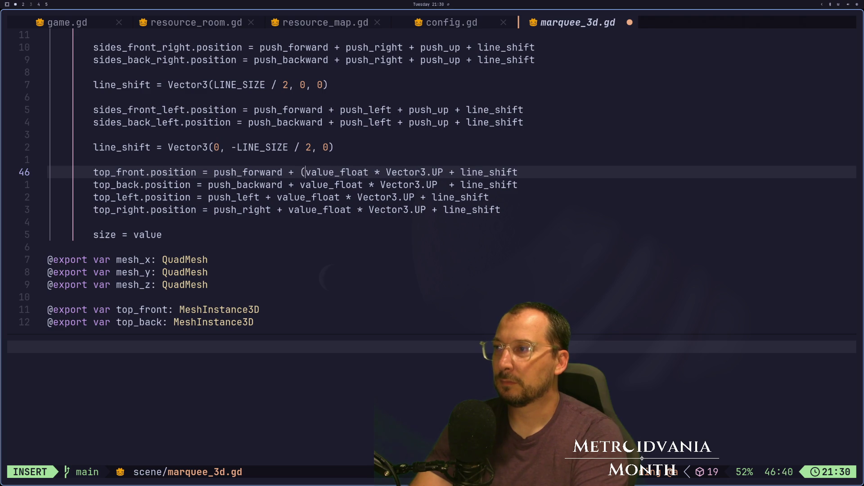
key("Escape")
key("l")
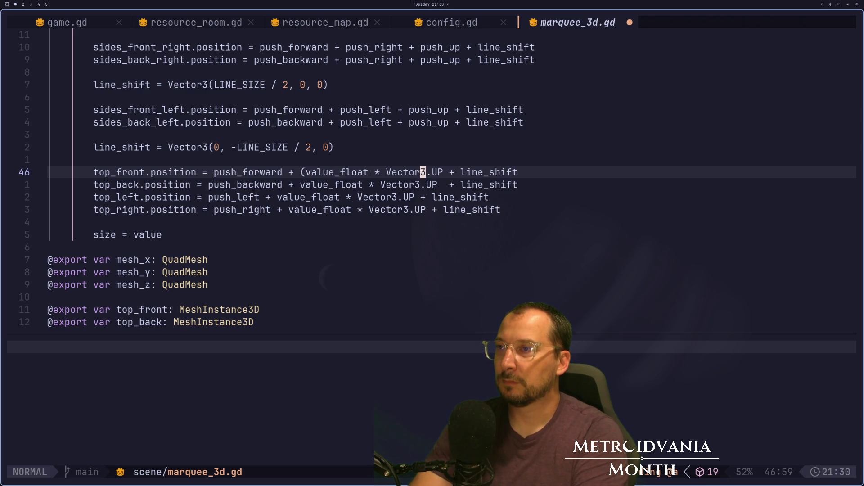
key("a")
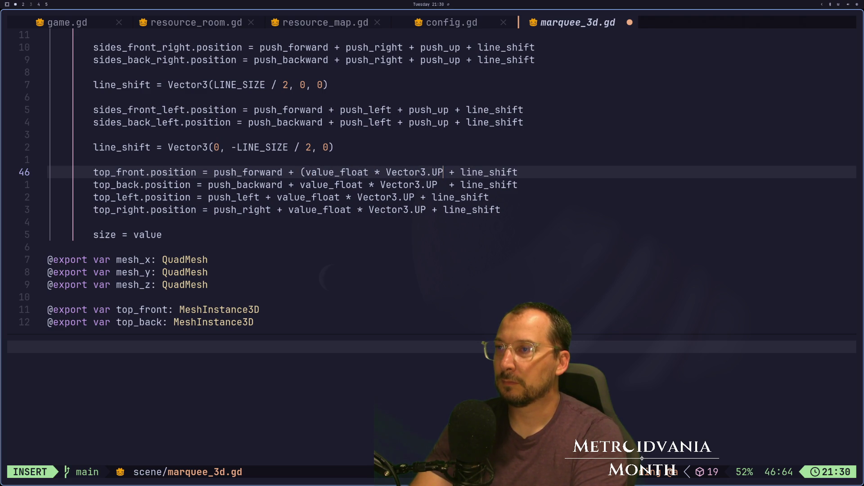
type(")")
key("Escape")
Step: Add a / 2.0 division inside the parentheses and save marquee_3d.gd
key("ctrl+o")
key("ctrl+o")
key("ctrl+o")
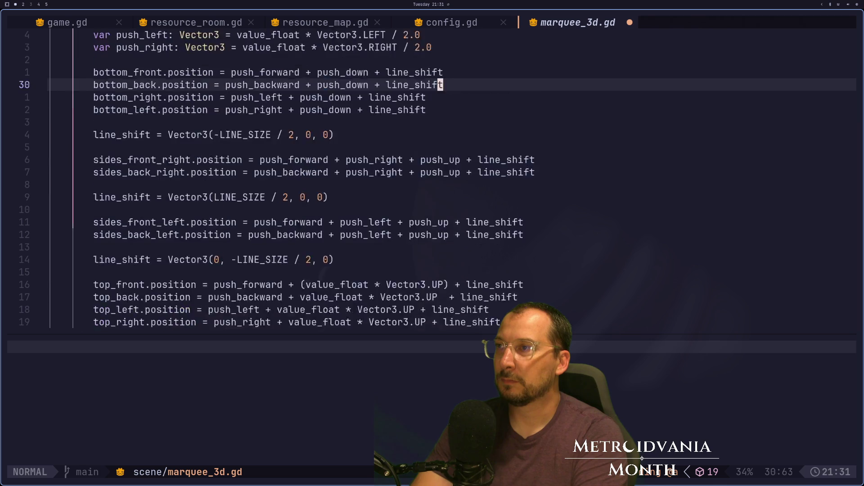
key("ctrl+i")
key("ctrl+i")
key("ctrl+i")
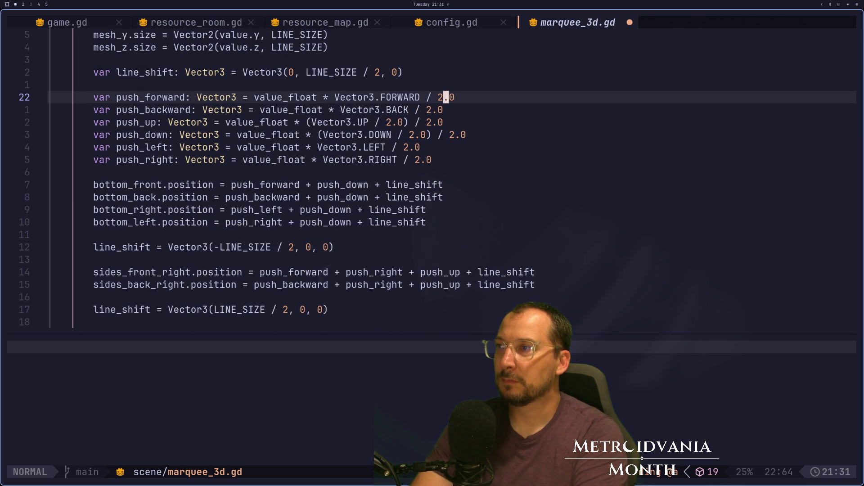
key("super+2")
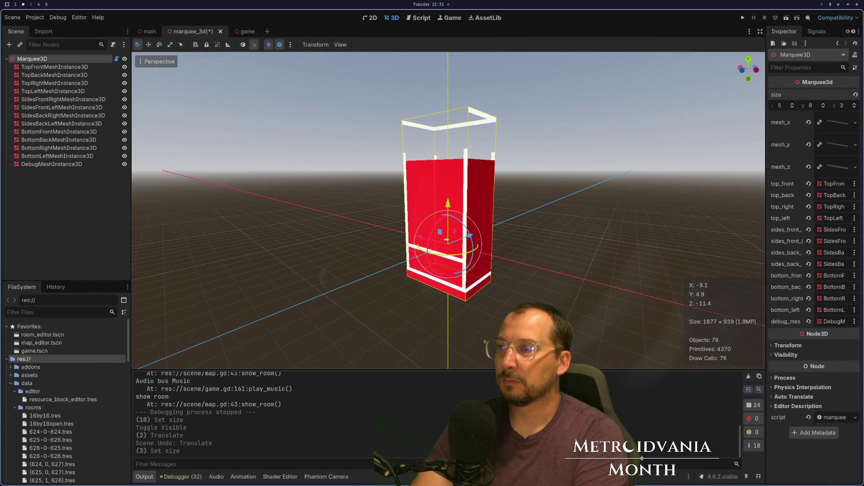
mouse_move(223, 244)
left_mouse_down()
mouse_move(309, 236)
mouse_move(291, 236)
mouse_move(286, 218)
left_mouse_up()
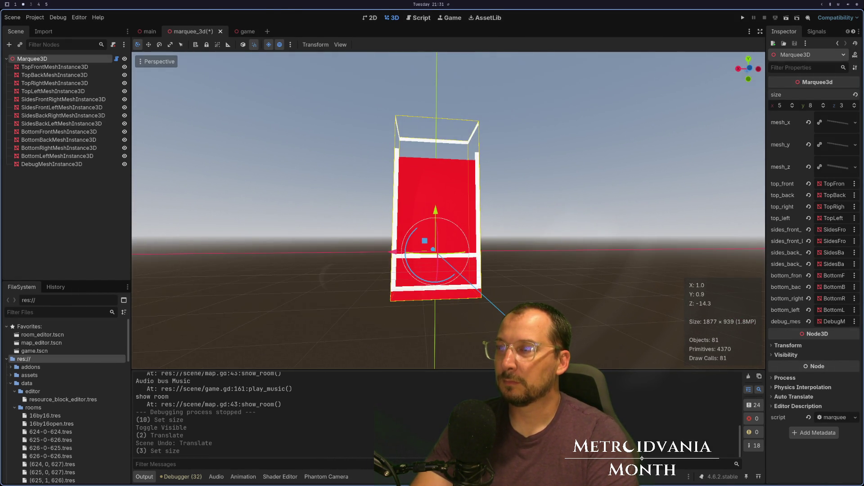
key("super+1")
key("k")
key("k")
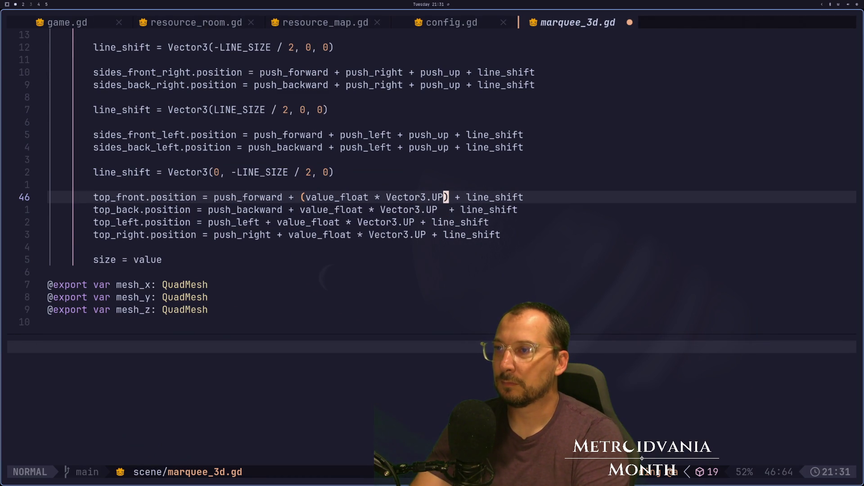
key("i")
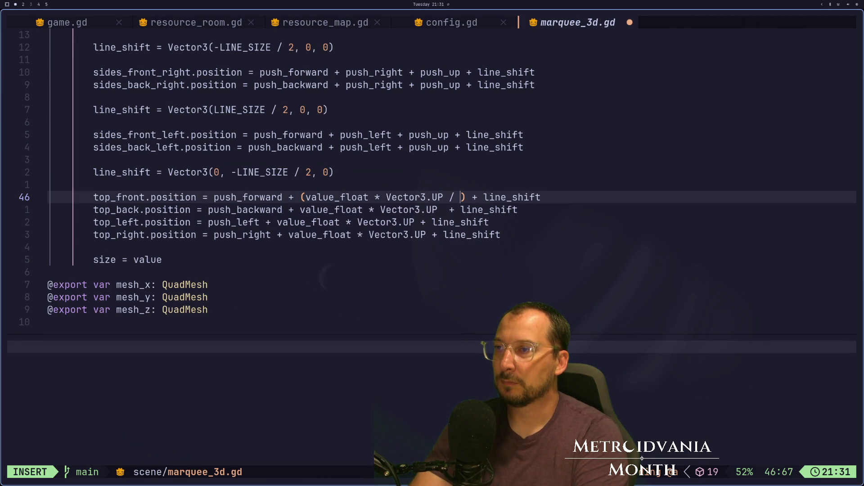
key("Escape")
type(":w")
key("Return")
key("super+2")
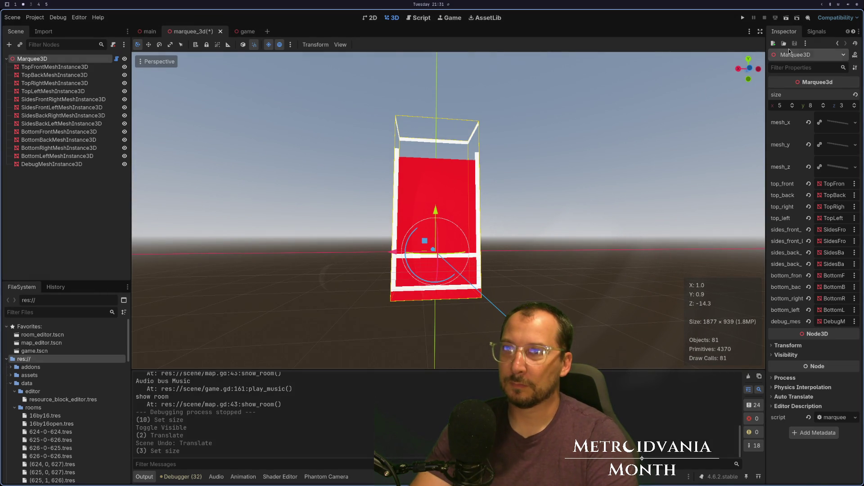
Step: Raise the marquee height to 9 and orbit around the box
left_click(822, 105)
mouse_move(648, 144)
left_mouse_down()
mouse_move(543, 178)
mouse_move(650, 193)
mouse_move(556, 185)
mouse_move(442, 236)
left_mouse_up()
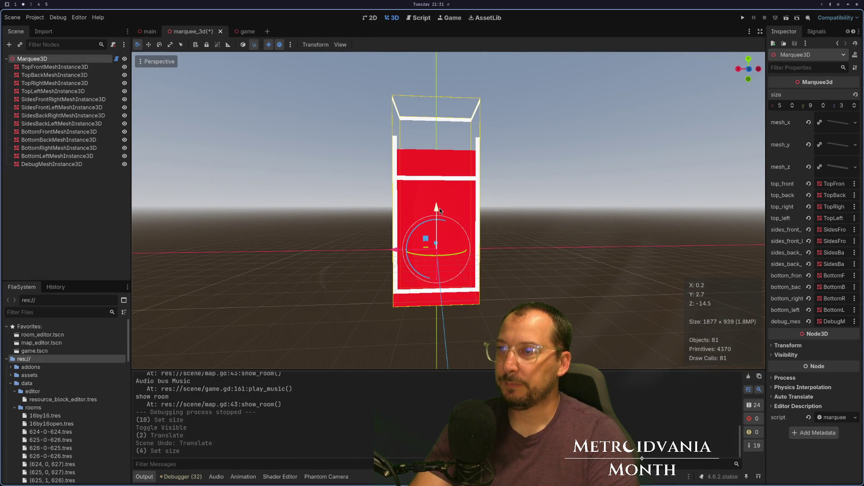
key("super+1")
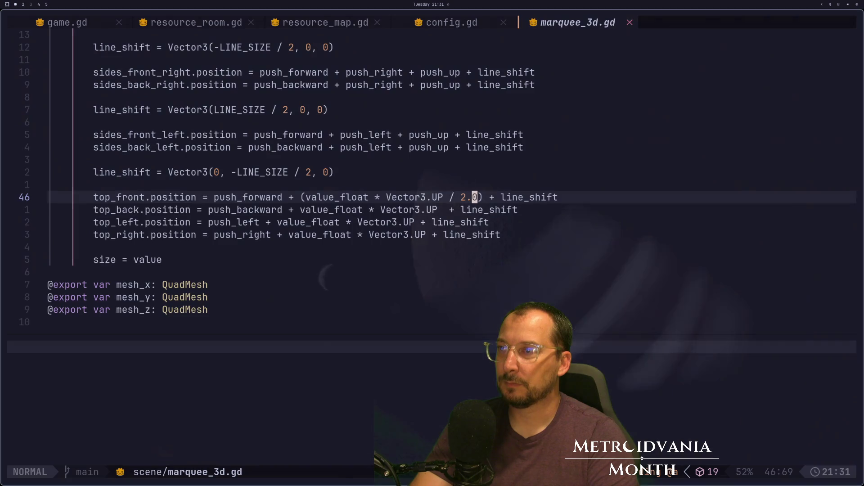
Step: Move '/ 2.0' outside the closing parenthesis on line 46 and save the script
key("h")
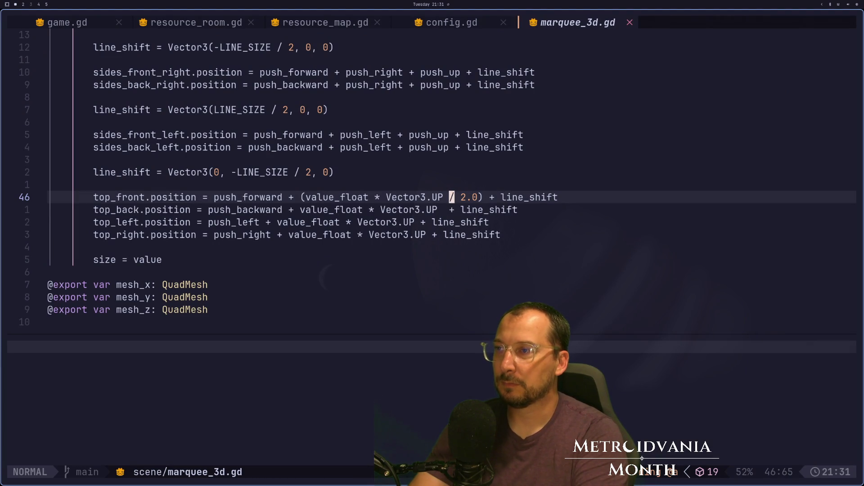
key("d")
key("t")
key("parenright")
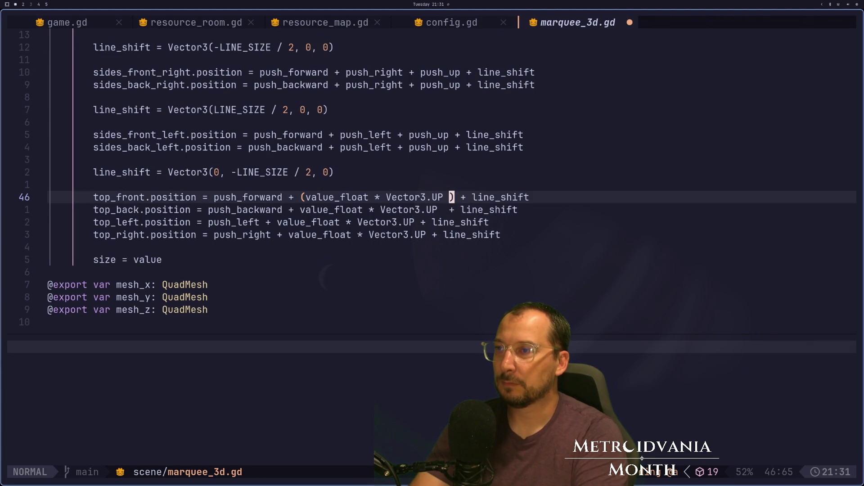
key("i")
key("BackSpace")
key("Escape")
type("lp")
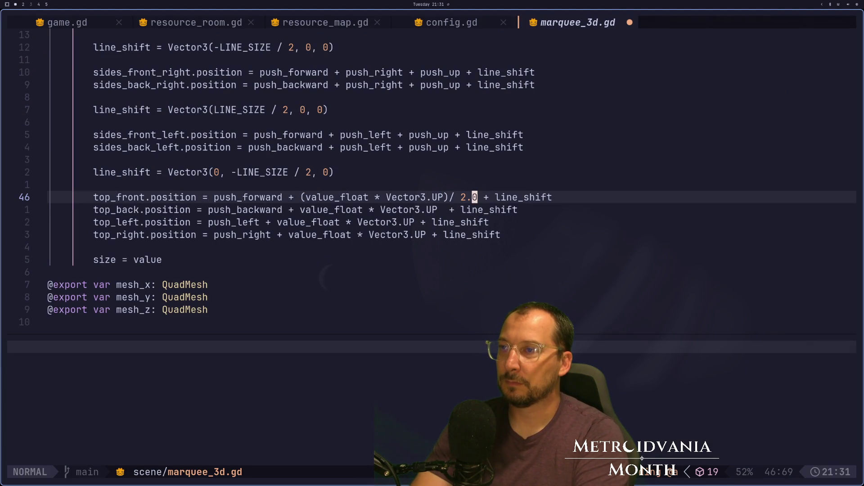
type(":w")
key("Return")
Step: Step the marquee height to 10 and back to 9 to check the frame
key("super+2")
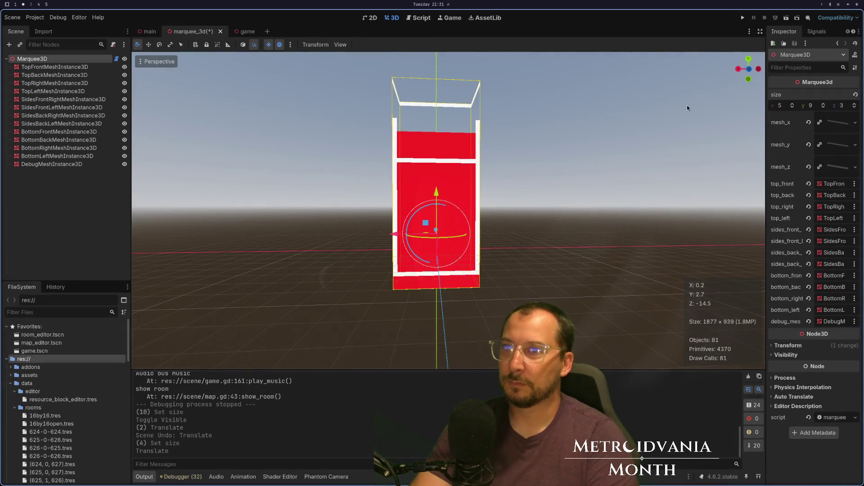
left_click(823, 104)
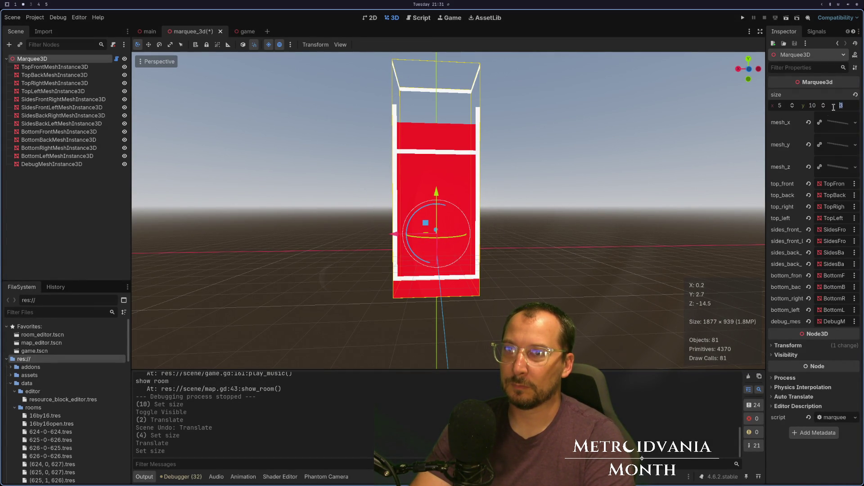
left_click(823, 107)
mouse_move(571, 139)
left_mouse_down()
mouse_move(591, 135)
mouse_move(576, 115)
mouse_move(563, 133)
mouse_move(613, 145)
mouse_move(633, 116)
mouse_move(569, 131)
mouse_move(571, 120)
mouse_move(570, 128)
left_mouse_up()
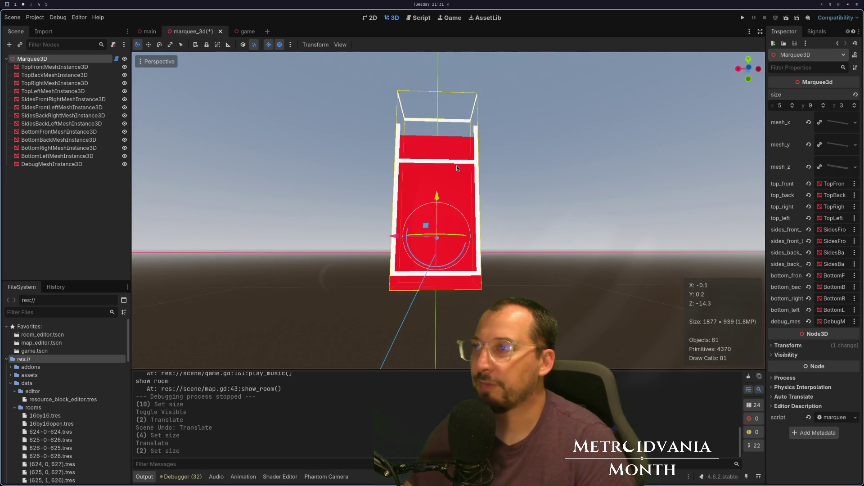
Step: Select the red debug box and drag it down 3 units along Y
left_click(442, 145)
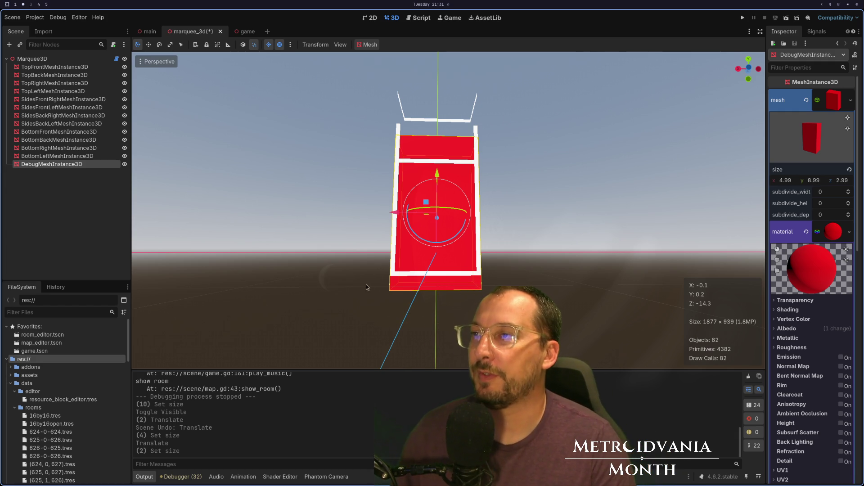
mouse_move(435, 177)
left_mouse_down()
mouse_move(435, 219)
mouse_move(479, 228)
mouse_move(484, 249)
mouse_move(458, 247)
left_mouse_up()
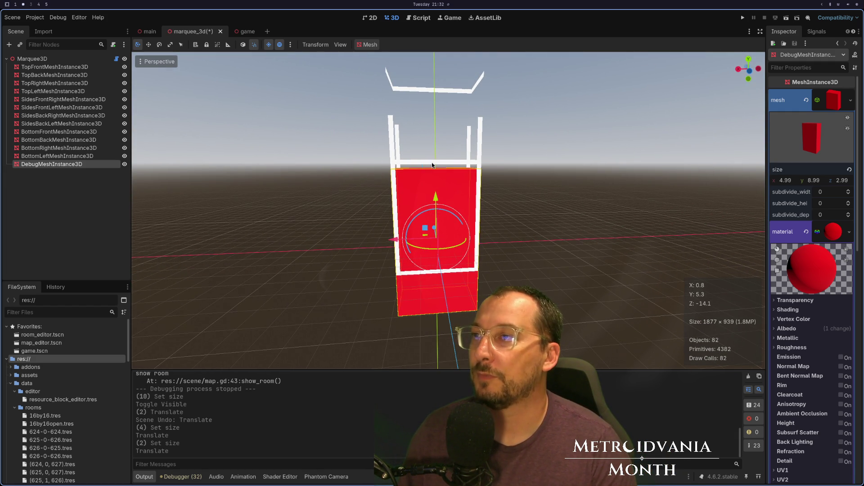
key("super+1")
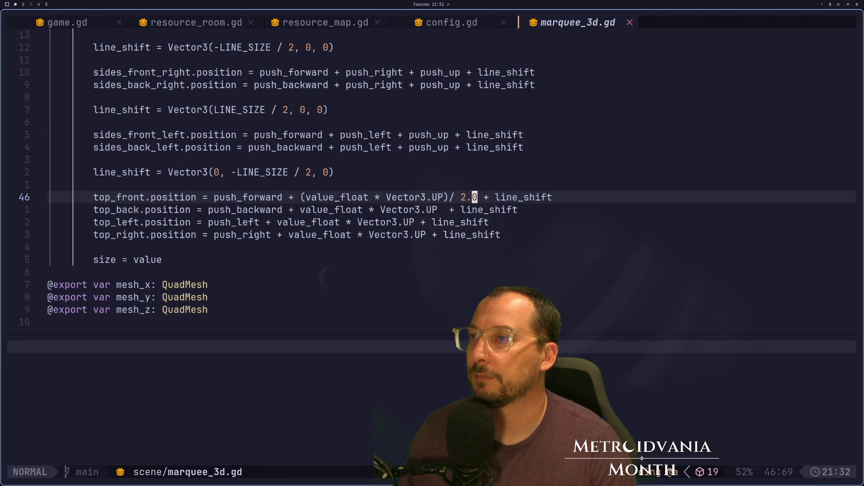
Step: Lower the red debug box further along the Y arrow
key("super+2")
left_click_drag(450, 252, 518, 225)
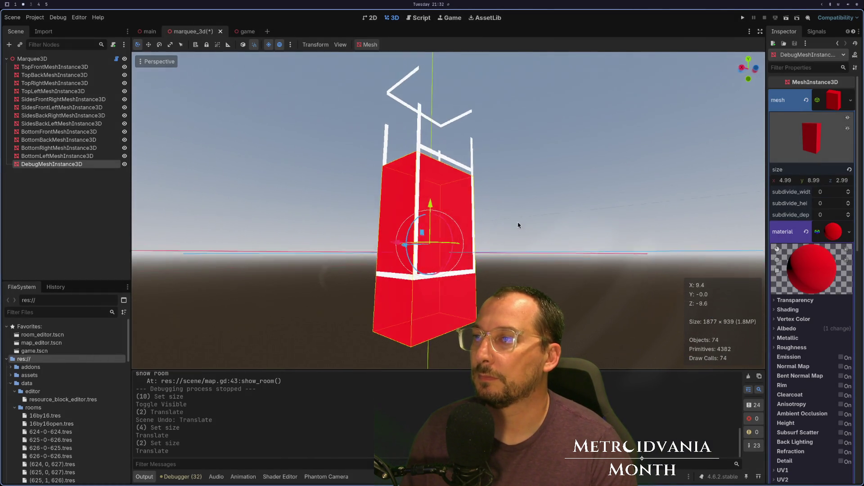
scroll(531, 228, "up", 5)
left_click_drag(434, 214, 434, 227)
mouse_move(524, 253)
left_mouse_down()
mouse_move(466, 237)
mouse_move(474, 266)
left_mouse_up()
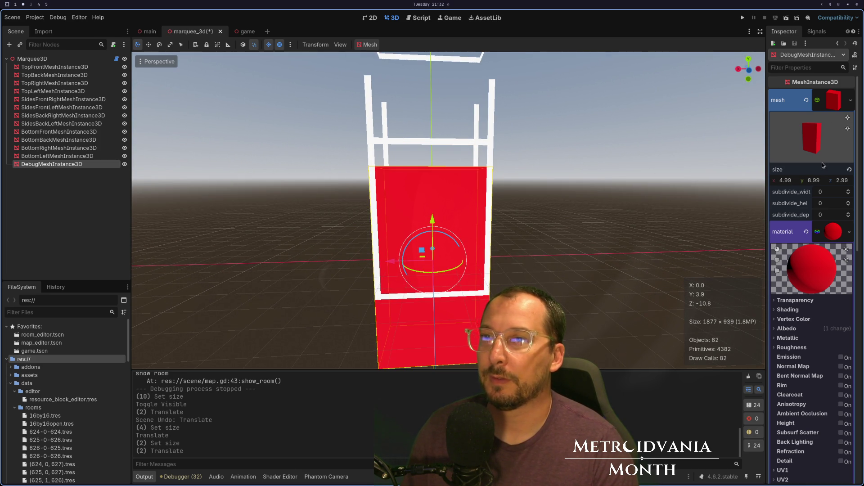
Step: Select Marquee3D and step its size y to 8 and back to 9
left_click(32, 58)
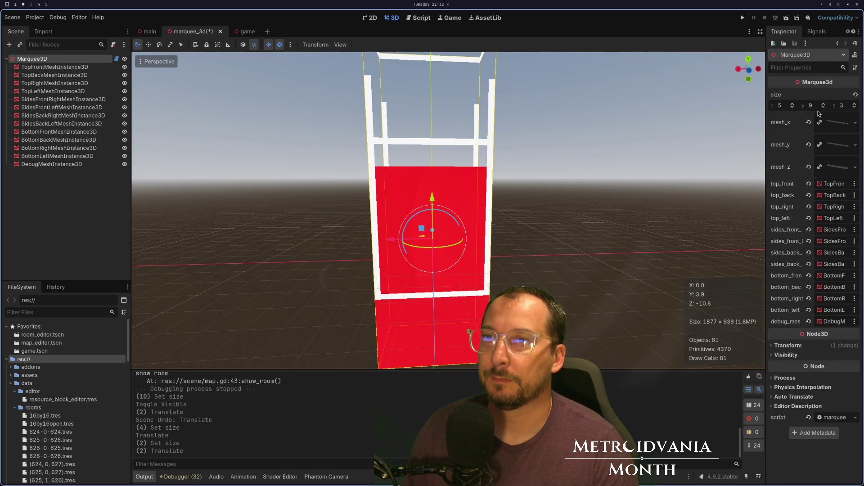
left_click(821, 108)
left_click(824, 104)
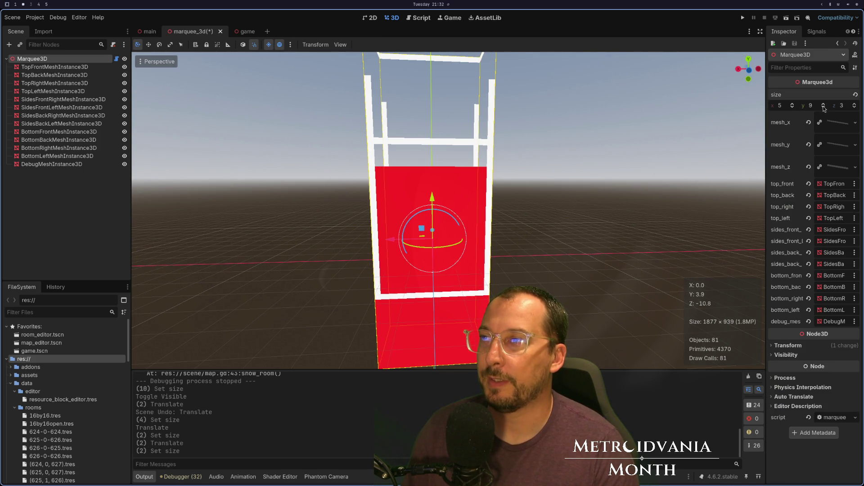
Step: Select the red debug box and frame it with F
mouse_move(584, 143)
left_mouse_down()
mouse_move(552, 144)
mouse_move(561, 204)
mouse_move(581, 211)
left_mouse_up()
left_click(472, 330)
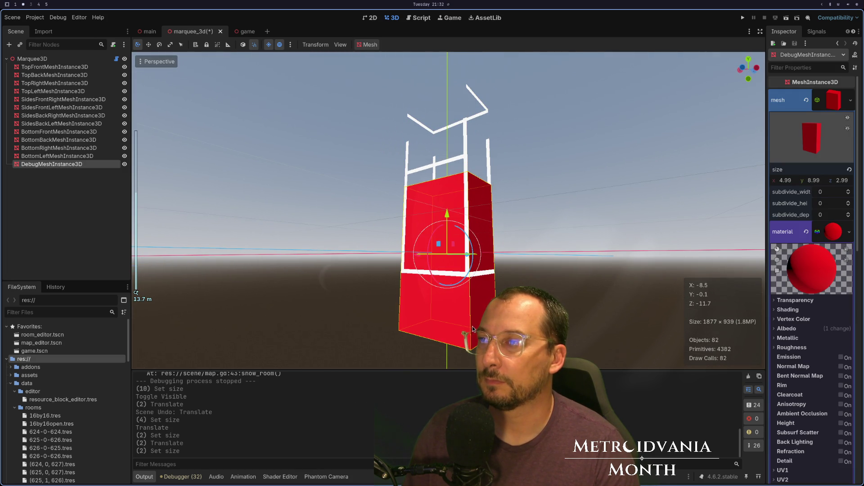
key("f")
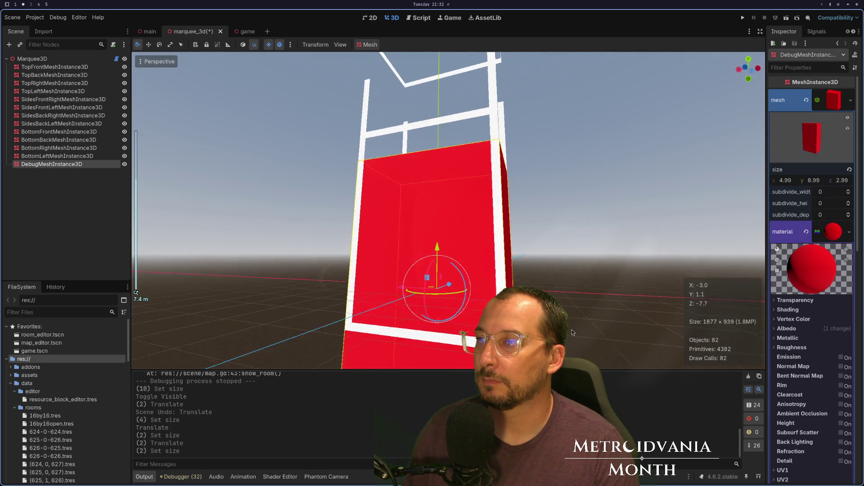
Step: Revert the debug box's Transform position y to 0 in the Inspector
scroll(818, 326, "down", 4)
scroll(818, 325, "down", 3)
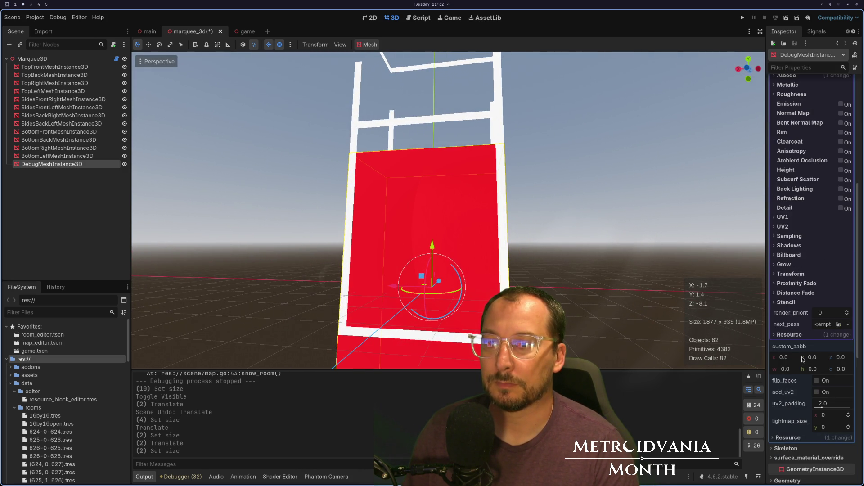
scroll(803, 359, "down", 5)
scroll(804, 355, "down", 2)
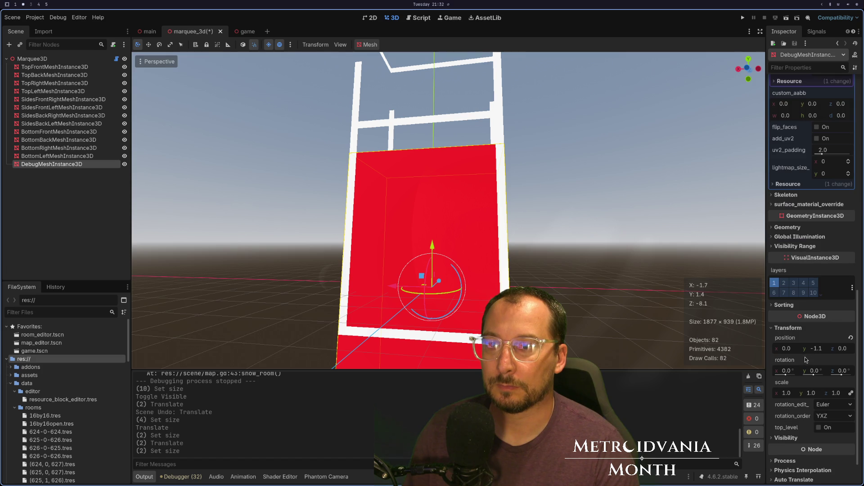
left_click(850, 338)
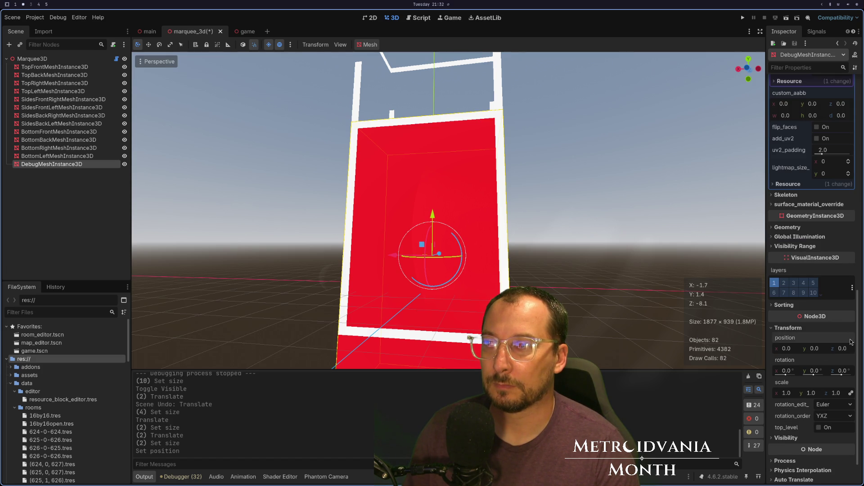
Step: Drag the debug box down the Y gizmo to position -1.0
scroll(260, 233, "down", 3)
mouse_move(260, 233)
left_mouse_down()
mouse_move(347, 253)
mouse_move(419, 221)
mouse_move(274, 207)
mouse_move(260, 218)
left_mouse_up()
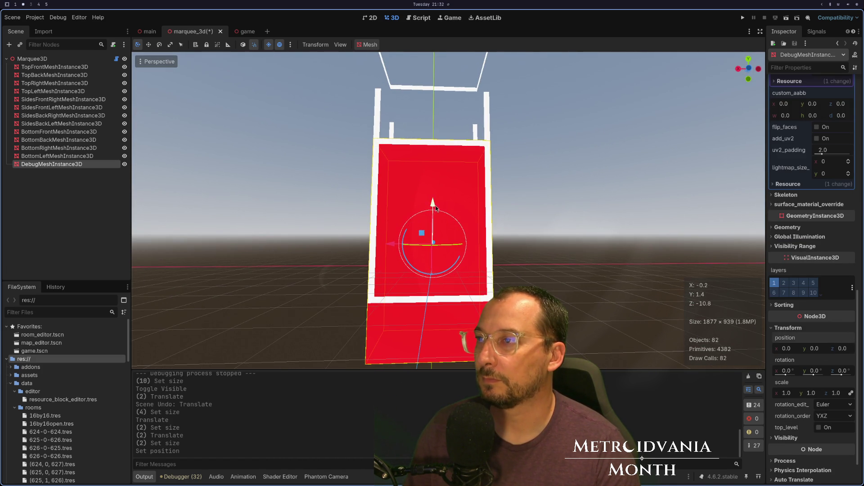
left_click_drag(433, 203, 431, 224)
left_click_drag(650, 285, 584, 261)
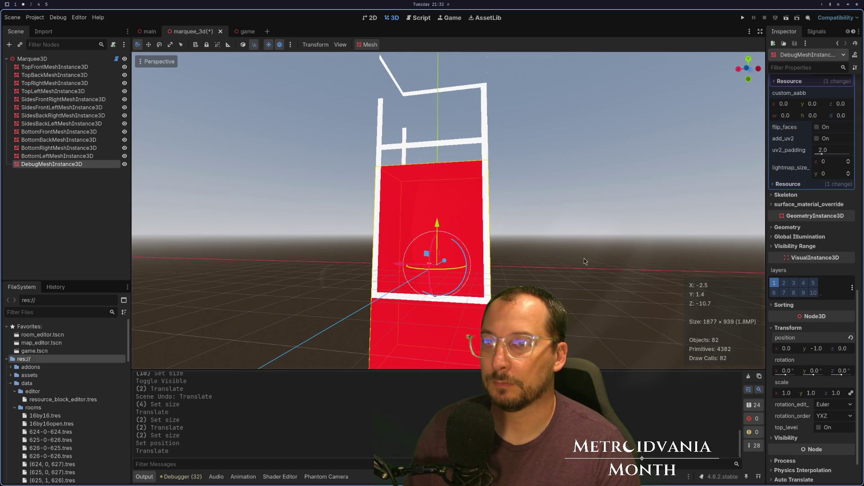
mouse_move(440, 219)
left_mouse_down()
mouse_move(441, 201)
mouse_move(439, 220)
left_mouse_up()
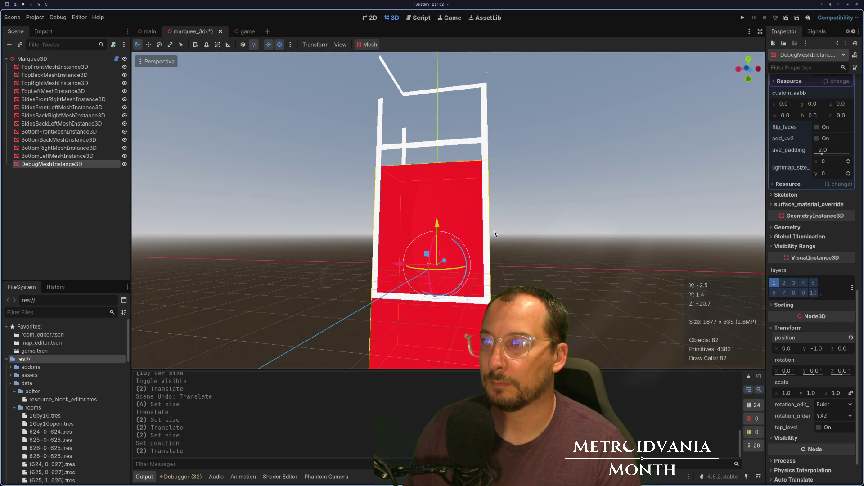
scroll(525, 255, "down", 2)
mouse_move(525, 255)
left_mouse_down()
mouse_move(556, 234)
mouse_move(620, 234)
mouse_move(495, 245)
mouse_move(515, 244)
mouse_move(504, 245)
left_mouse_up()
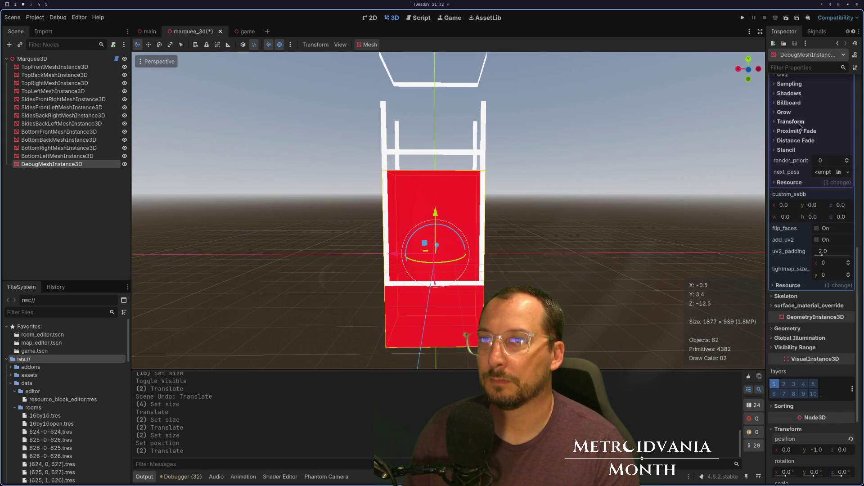
scroll(813, 118, "up", 8)
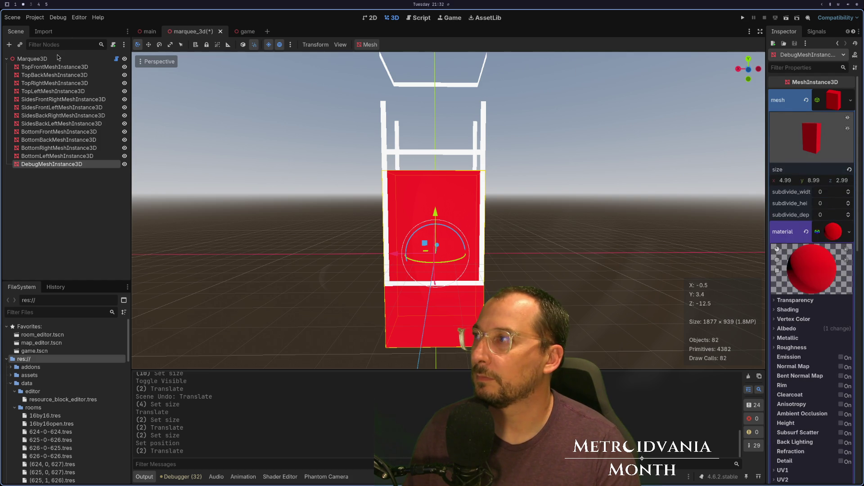
Step: Toggle Marquee3D size y to 10 and back to 9, then reselect the debug box
left_click(408, 92)
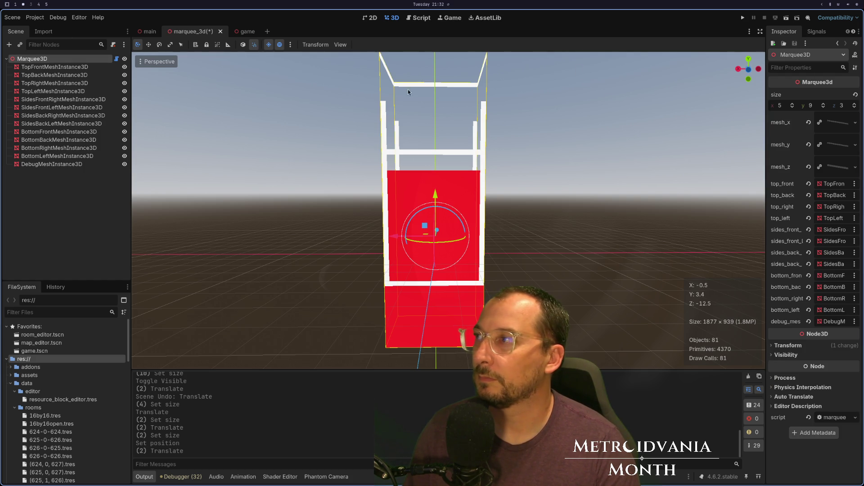
left_click(822, 105)
left_click(822, 108)
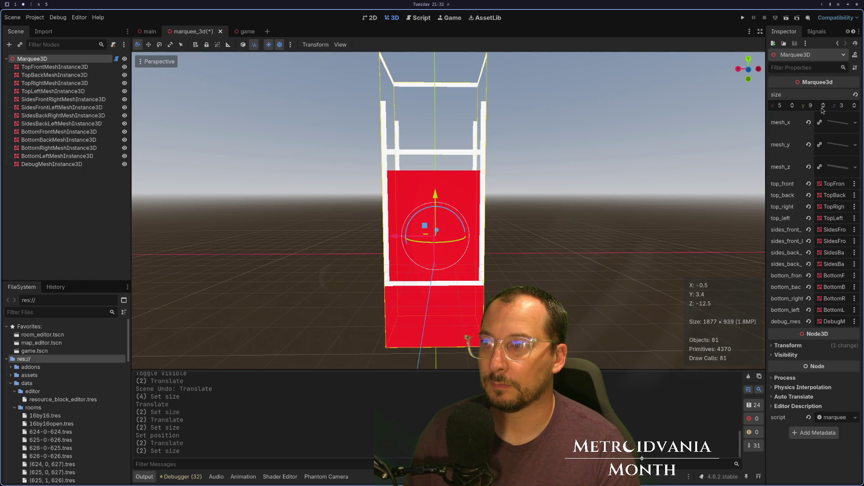
mouse_move(677, 140)
left_mouse_down()
mouse_move(620, 117)
mouse_move(553, 176)
left_mouse_up()
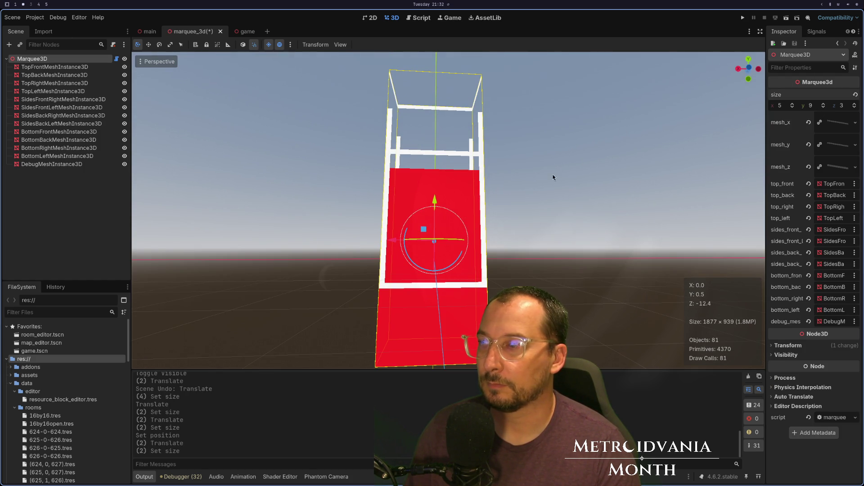
left_click(88, 164)
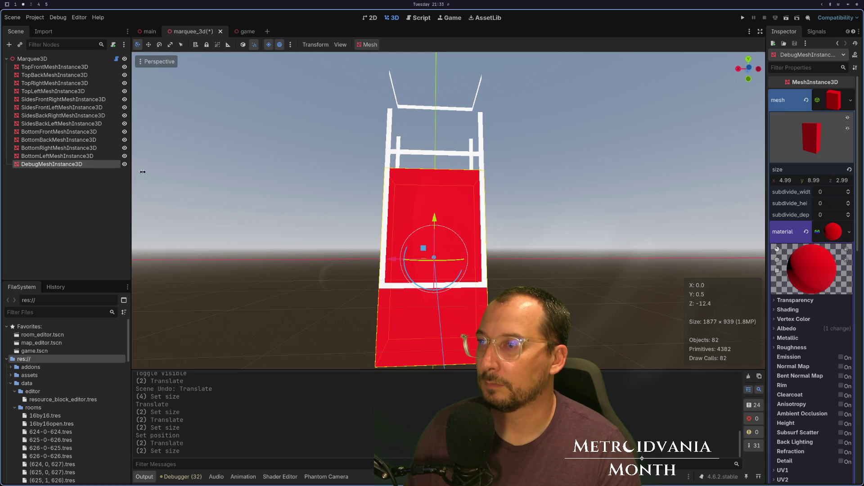
left_click_drag(343, 180, 333, 195)
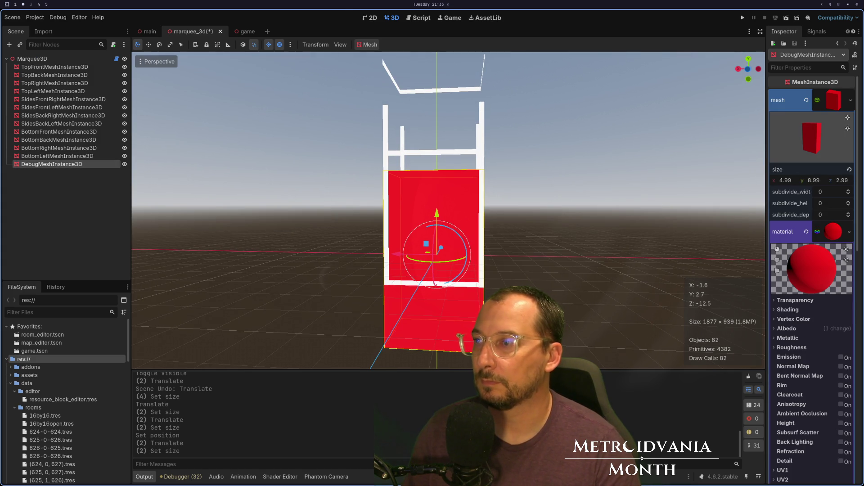
key("super+1")
Step: Remove the opening parenthesis before Vector3.DOWN on line 25's push_down
key("k")
key("k")
key("k")
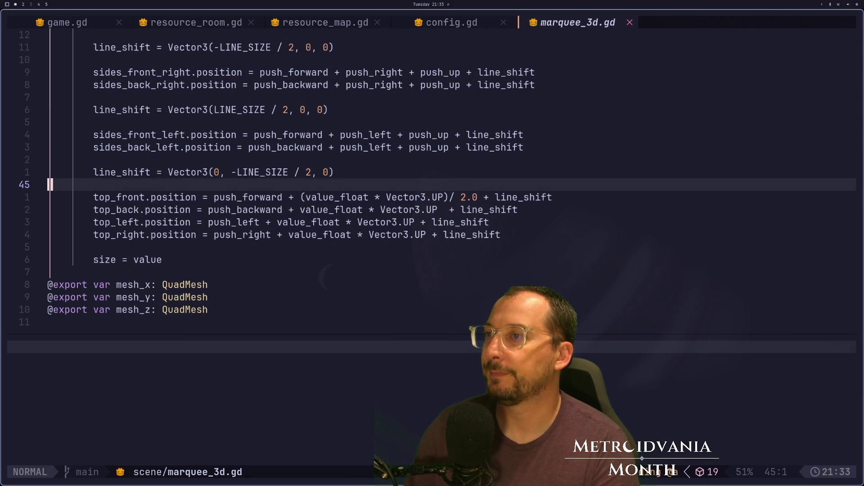
key("j")
key("j")
key("j")
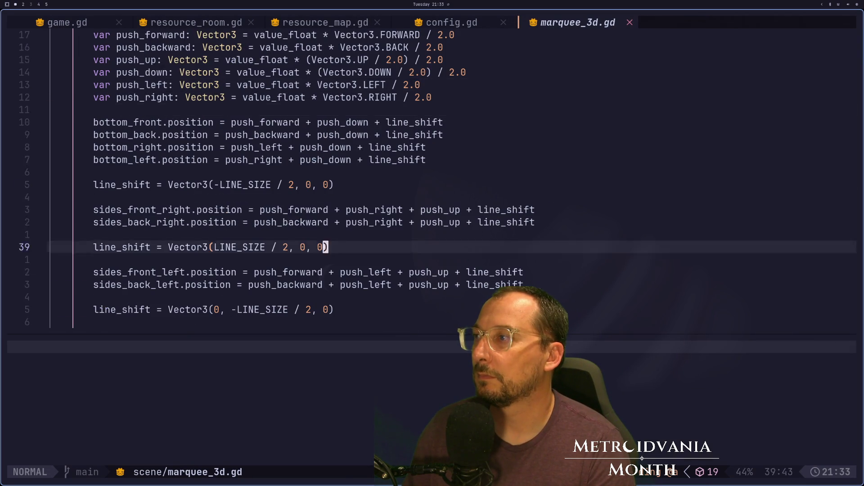
key("k")
key("k")
key("k")
key("k")
key("k")
key("k")
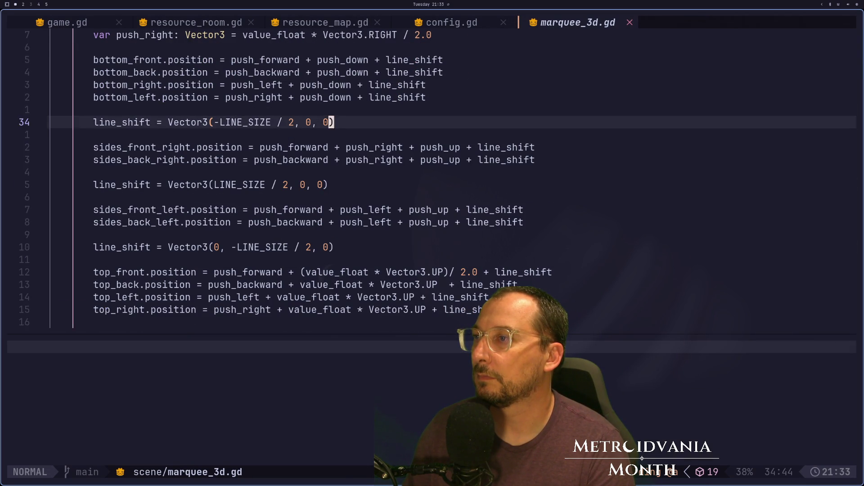
key("j")
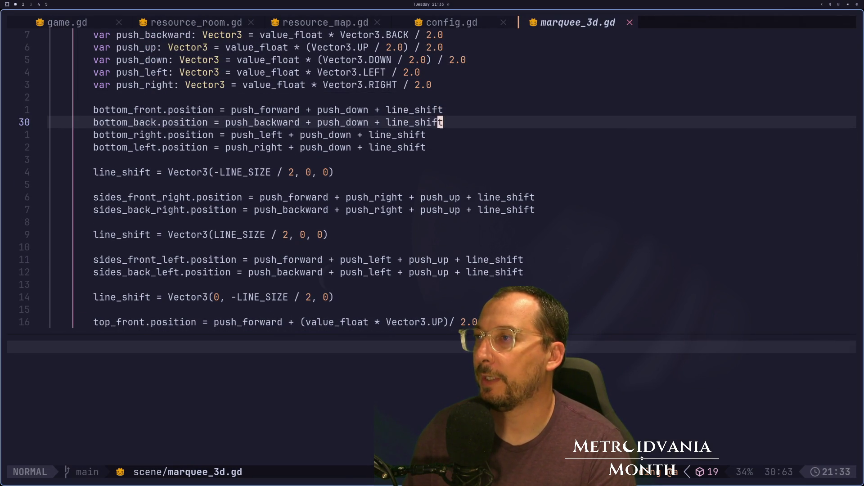
key("k")
key("k")
key("k")
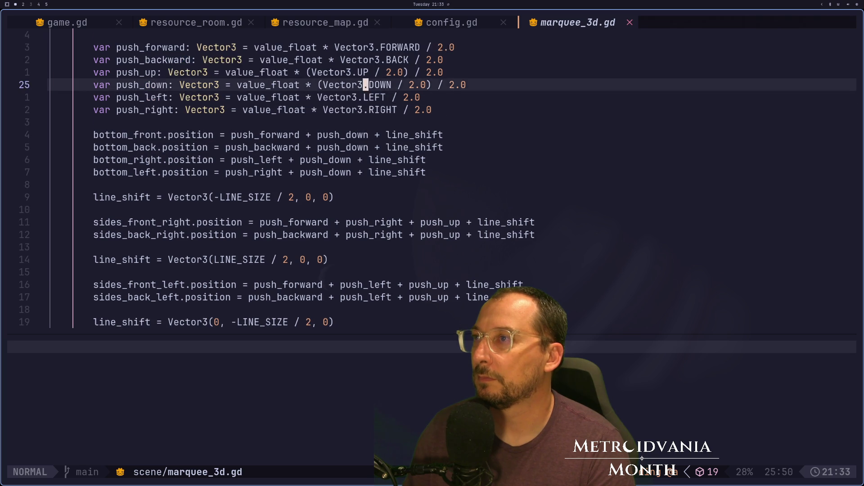
key("j")
key("j")
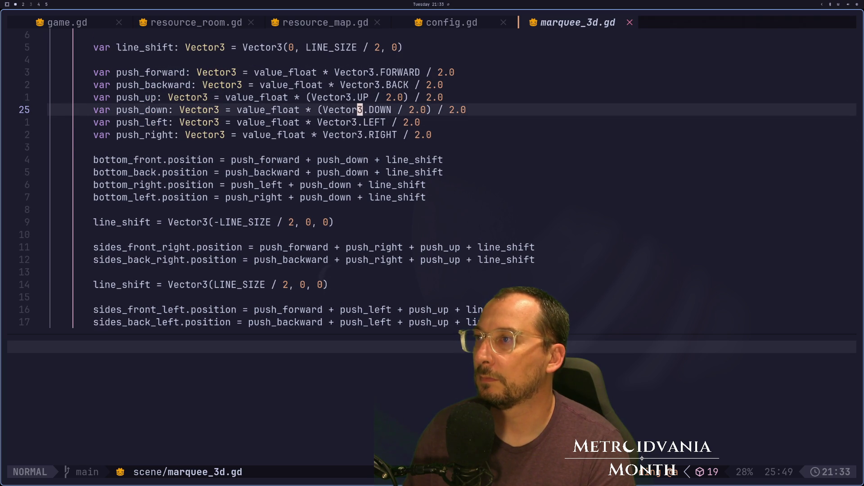
key("i")
key("BackSpace")
key("Escape")
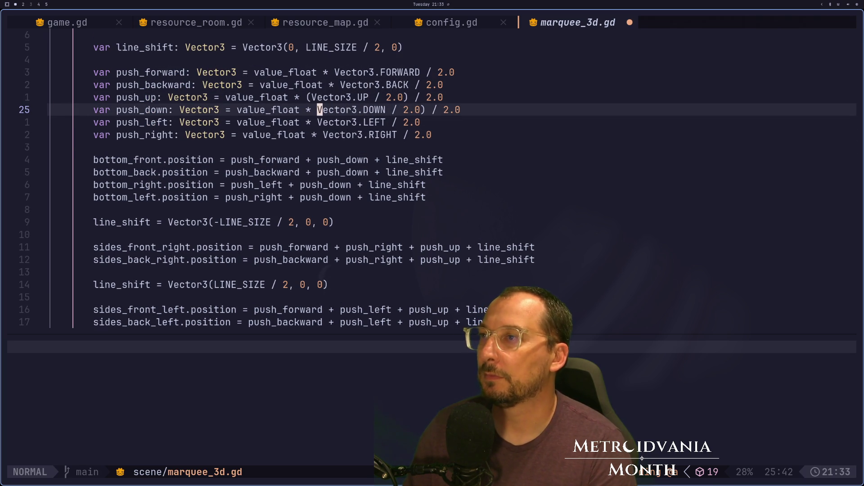
Step: Remove the closing parenthesis after 2.0 and save marquee_3d.gd
key("a")
key("Delete")
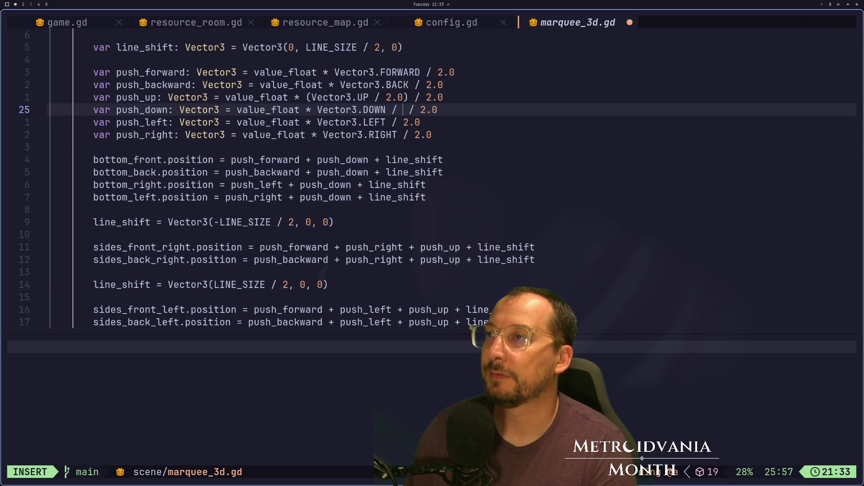
key("Escape")
key("colon")
key("Return")
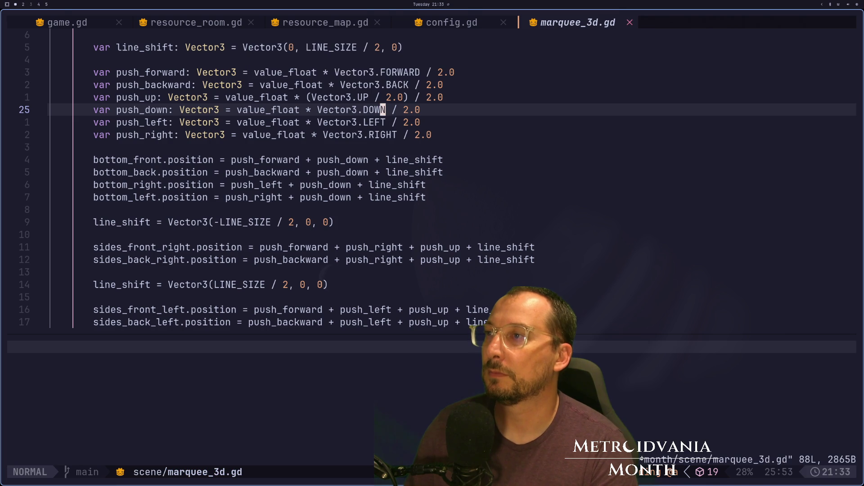
key("super+2")
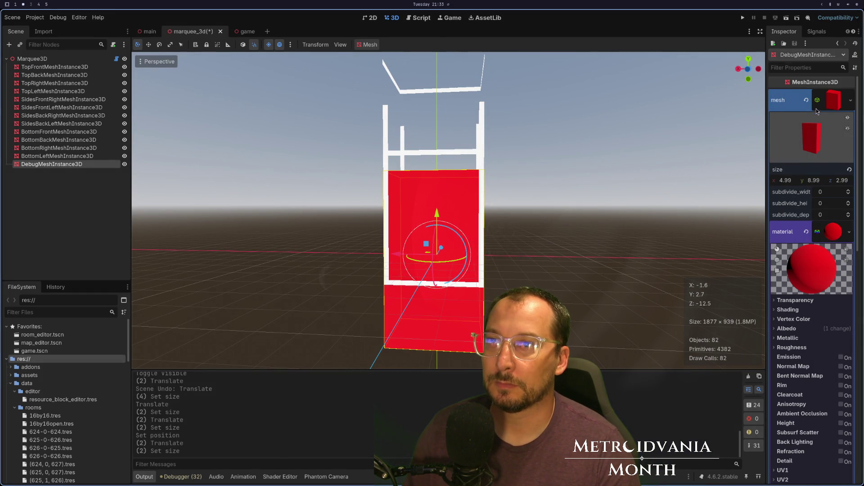
left_click(32, 58)
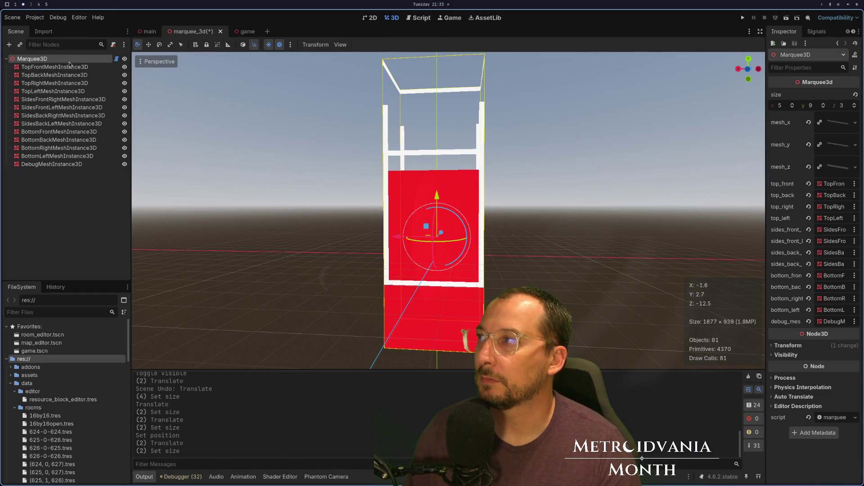
left_click(823, 105)
left_click(823, 105)
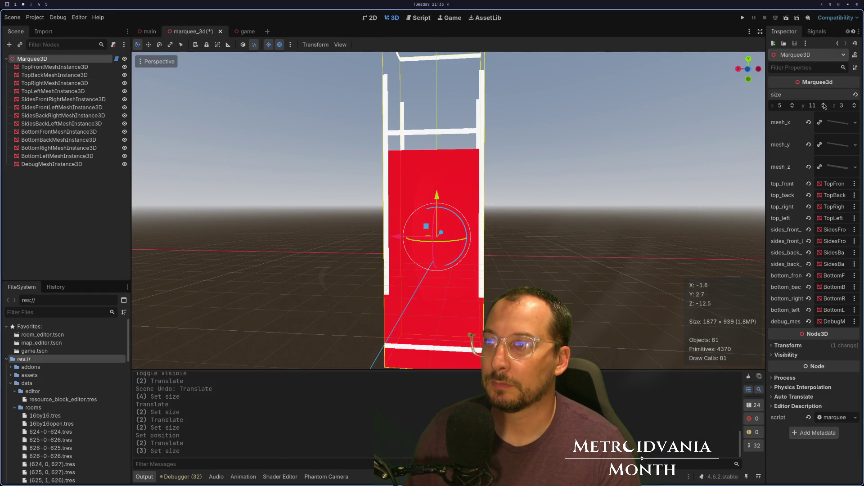
left_click(824, 108)
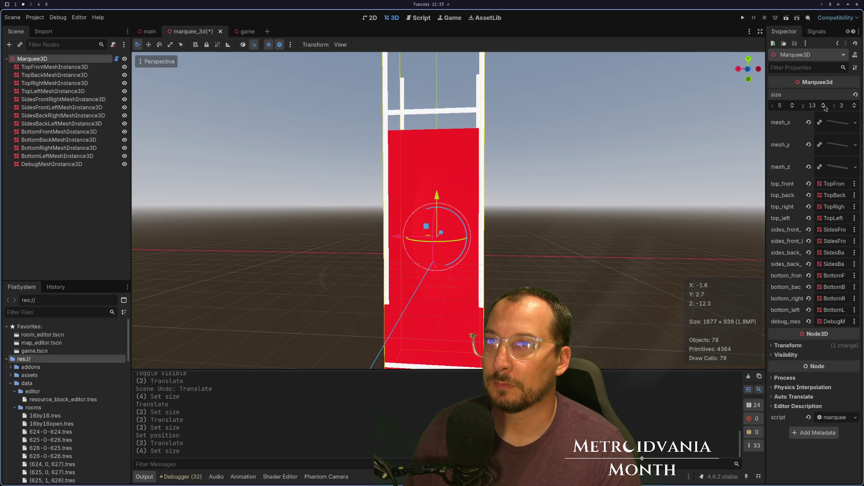
left_click(824, 109)
scroll(616, 184, "down", 5)
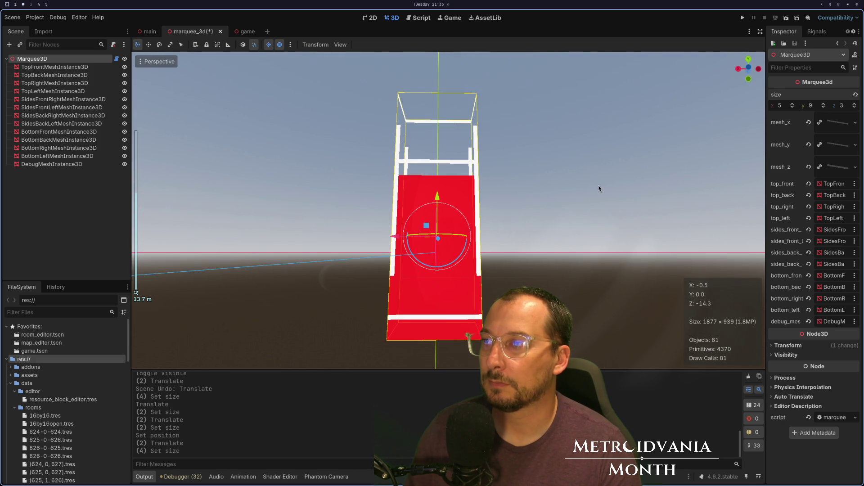
left_click_drag(599, 185, 603, 197)
left_click(40, 164)
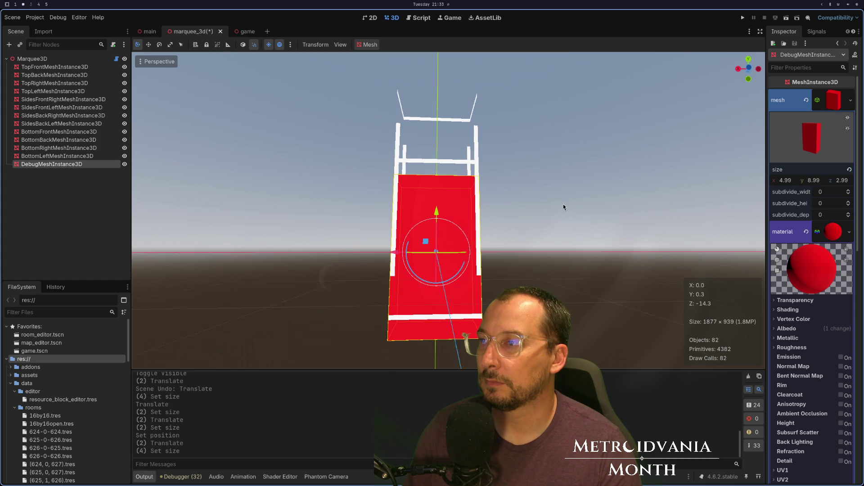
left_click(51, 60)
left_click_drag(458, 220, 531, 252)
key("super+1")
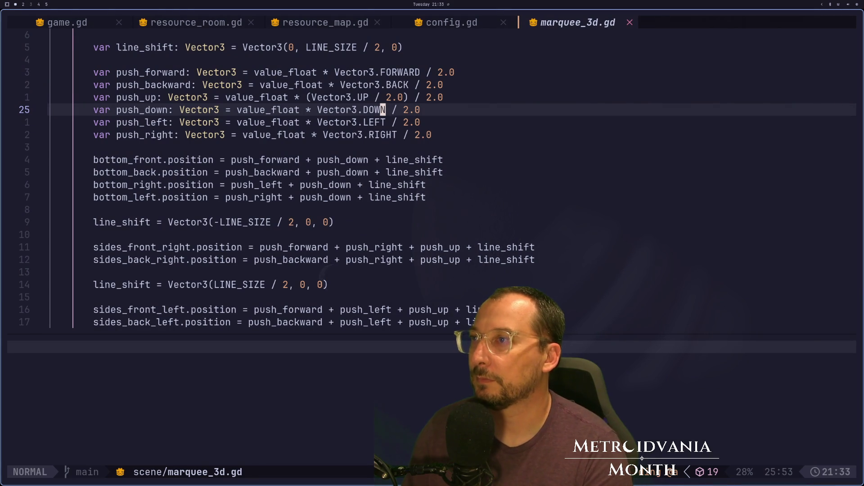
Step: Select the 2.0 on push_down and undo an accidental line join
key("k")
key("k")
key("k")
key("j")
key("j")
key("j")
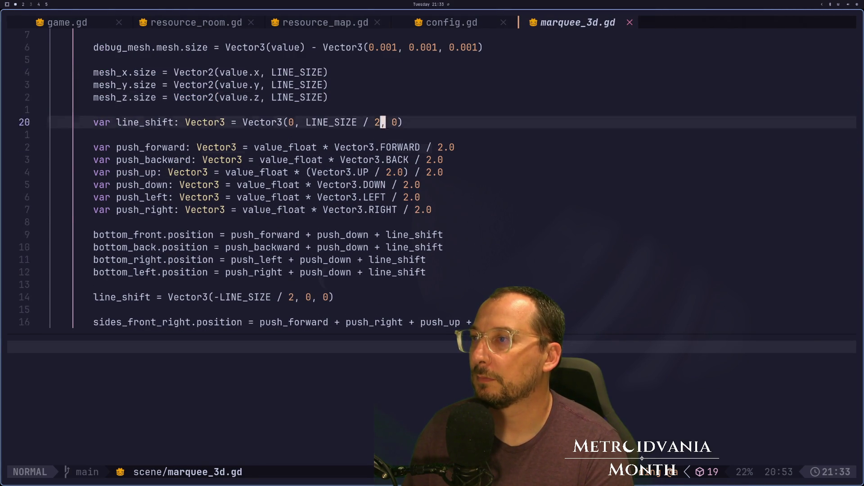
key("j")
key("j")
key("j")
key("k")
key("k")
key("k")
key("k")
key("k")
key("k")
key("k")
key("k")
key("k")
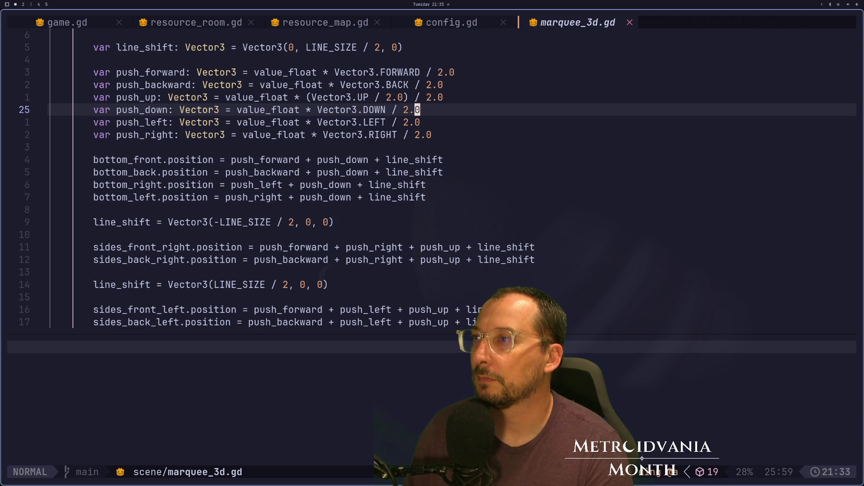
key("v")
key("l")
key("l")
key("J")
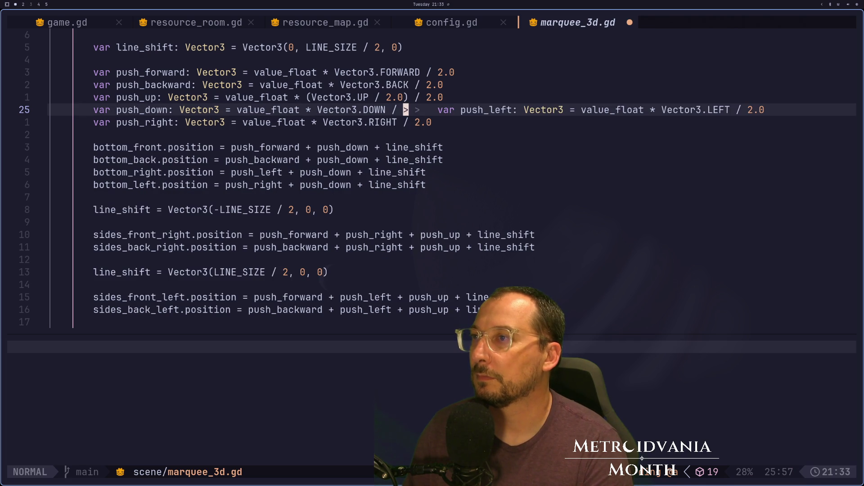
key("u")
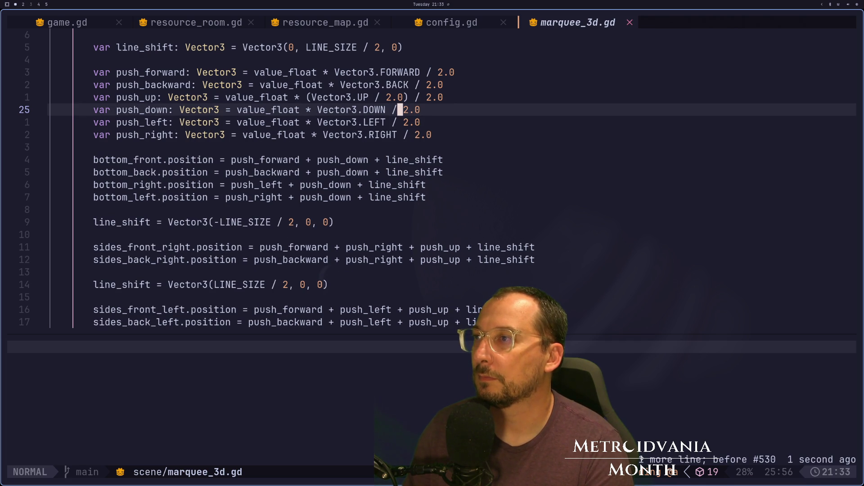
Step: Move the / 2.0 division from the line's end to before Vector3.DOWN
key("b")
key("b")
type("i/ ")
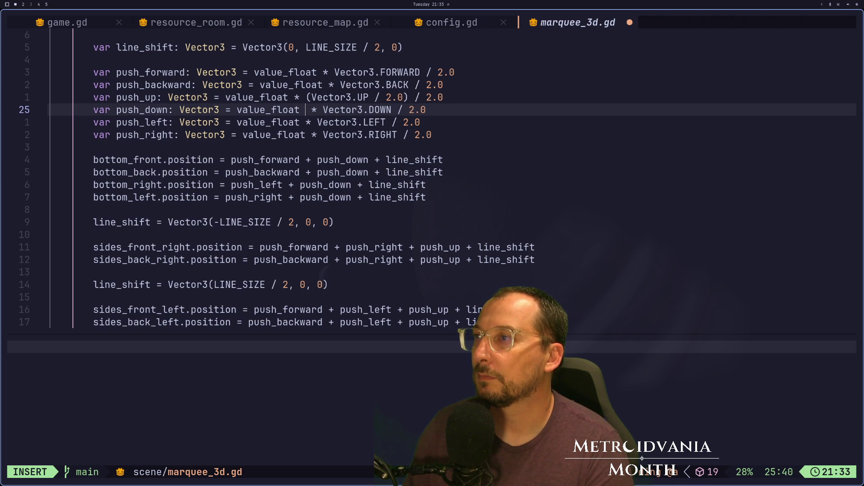
type("2.0")
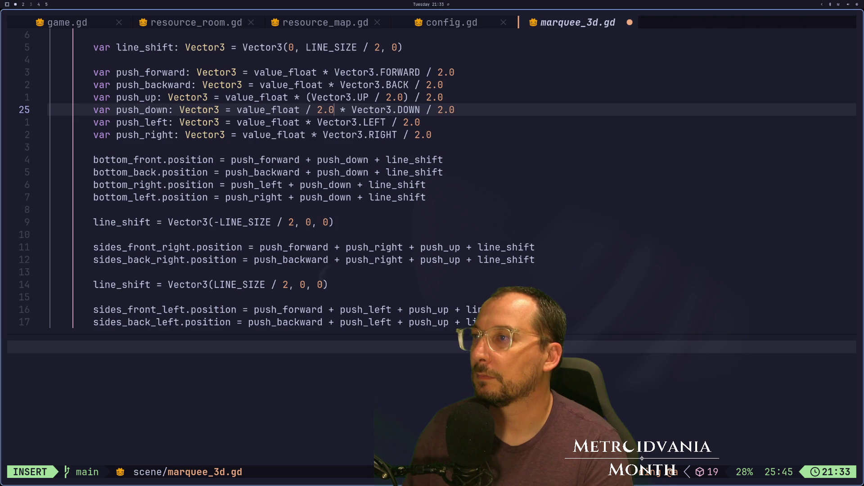
key("Escape")
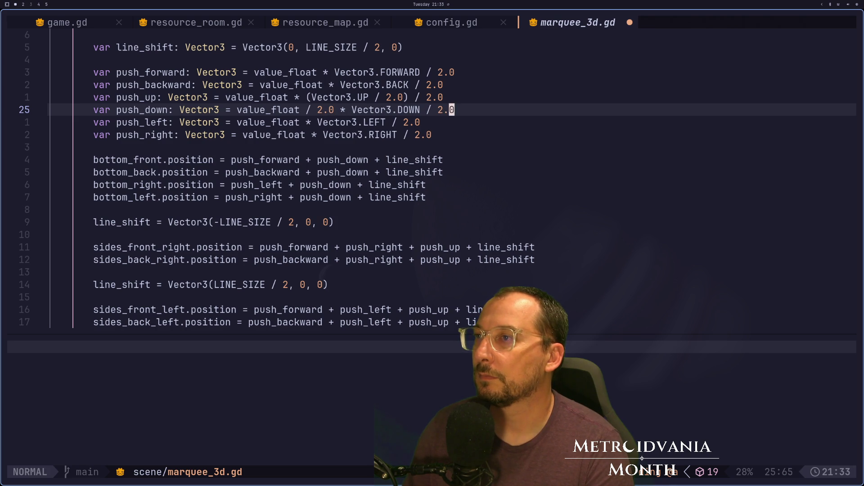
key("A")
key("BackSpace")
key("BackSpace")
key("Escape")
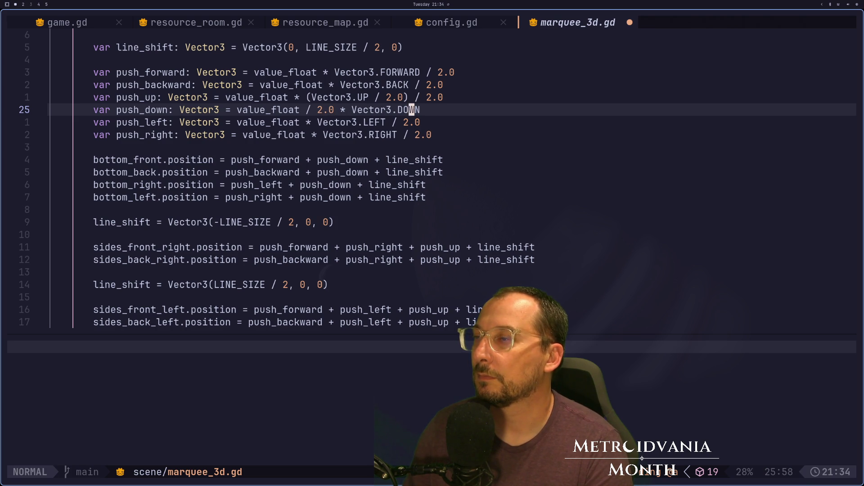
Step: Wrap value_float / 2.0 in parentheses and save marquee_3d.gd
type("i(")
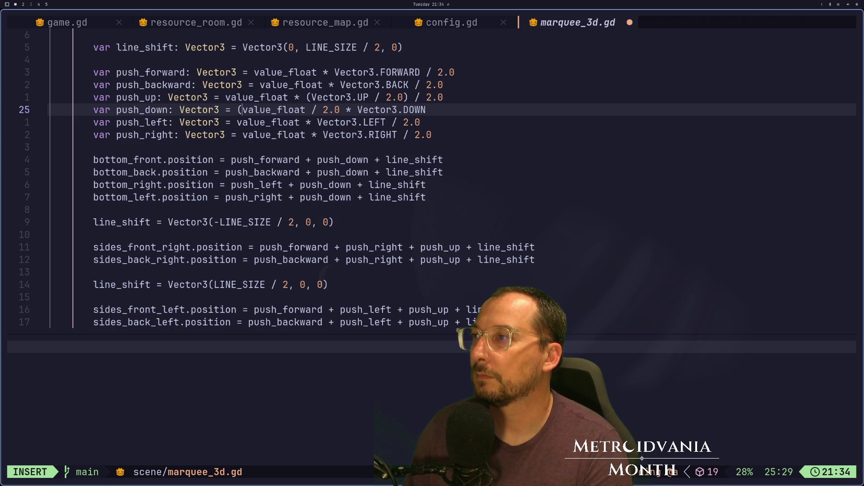
key("Escape")
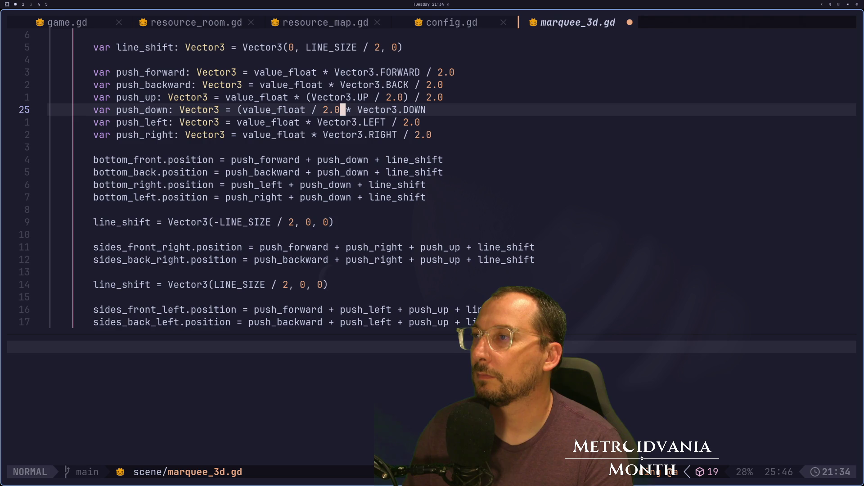
key("i")
key("Escape")
type(":w")
key("Return")
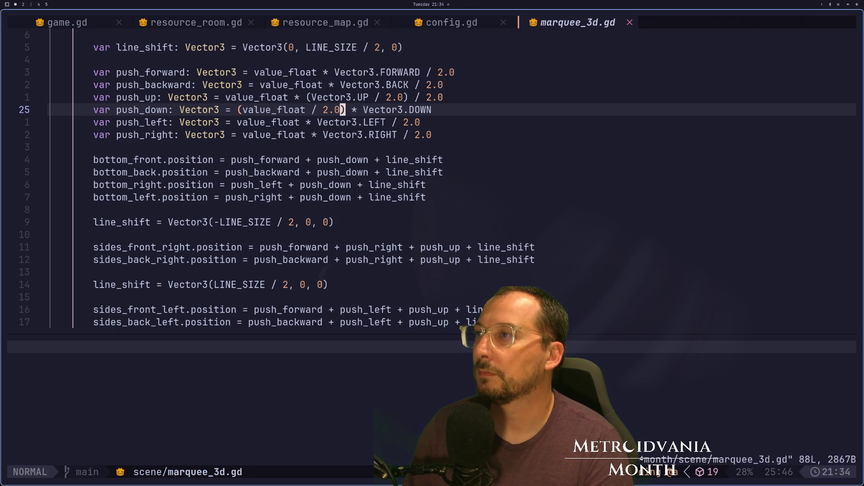
key("super+2")
Step: Nudge the marquee size to rerun its setter, then raise the red debug mesh 1 unit
left_click(823, 107)
mouse_move(649, 171)
left_mouse_down()
mouse_move(601, 175)
mouse_move(603, 198)
mouse_move(614, 201)
mouse_move(609, 183)
left_mouse_up()
scroll(603, 176, "down", 2)
left_click(49, 164)
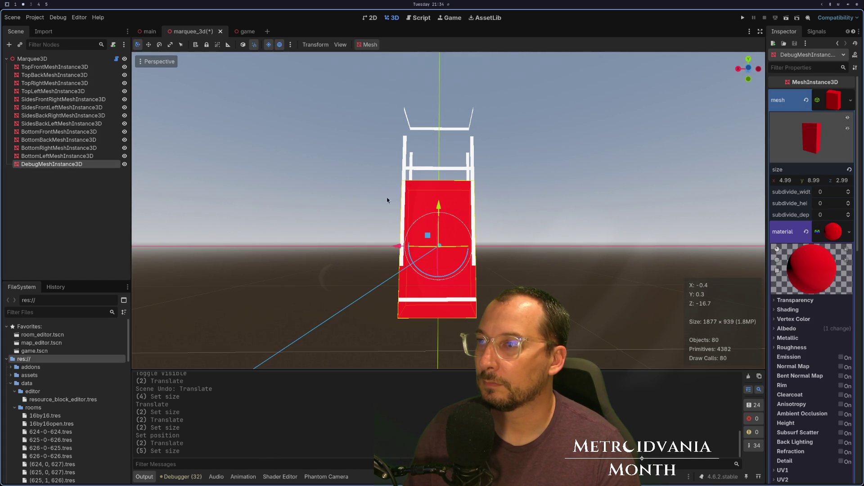
mouse_move(442, 200)
left_mouse_down()
mouse_move(442, 191)
mouse_move(441, 198)
left_mouse_up()
mouse_move(494, 194)
left_mouse_down()
mouse_move(547, 202)
mouse_move(468, 207)
mouse_move(492, 221)
mouse_move(410, 235)
mouse_move(631, 210)
left_mouse_up()
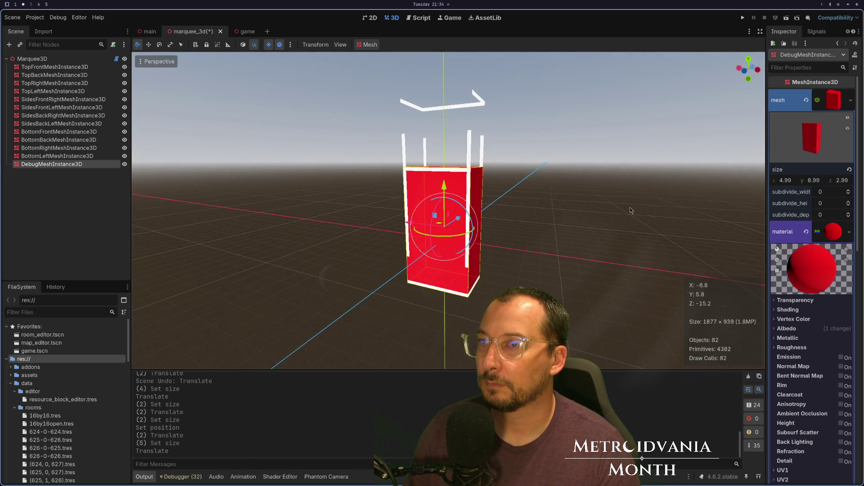
Step: Stretch the Marquee3D's height from 9 to 14
left_click(32, 58)
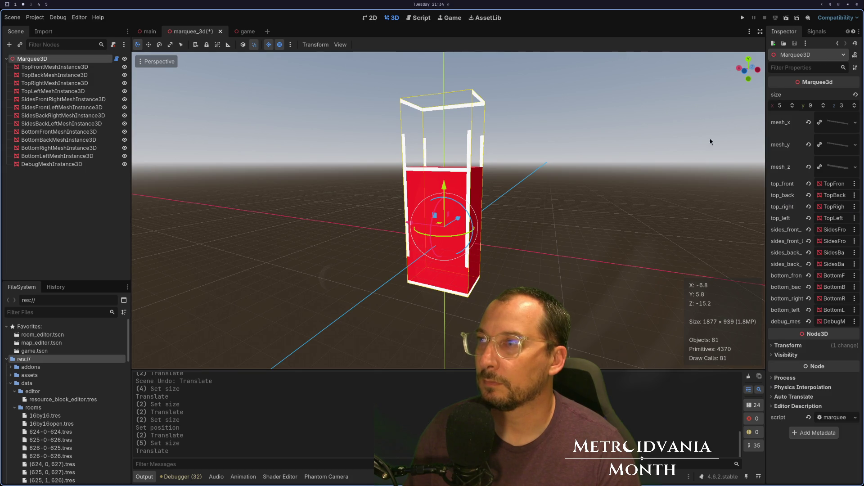
left_click_drag(824, 106, 825, 112)
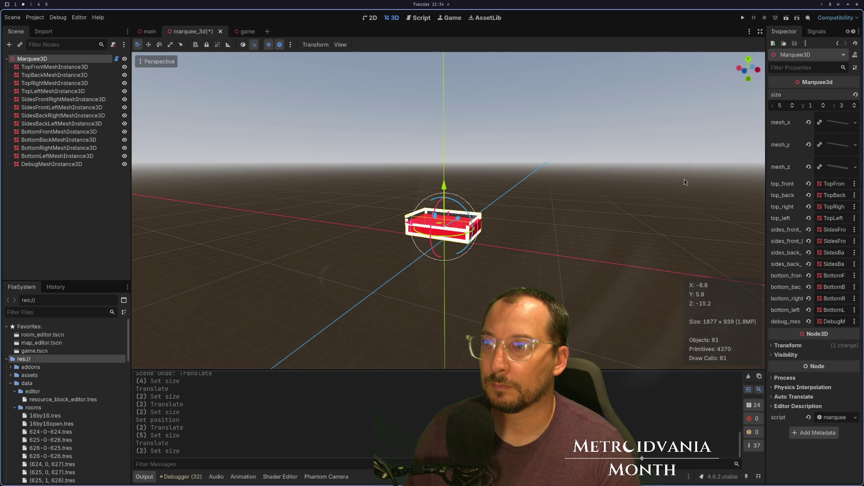
scroll(531, 236, "up", 4)
mouse_move(531, 236)
left_mouse_down()
mouse_move(480, 230)
mouse_move(531, 198)
mouse_move(565, 218)
left_mouse_up()
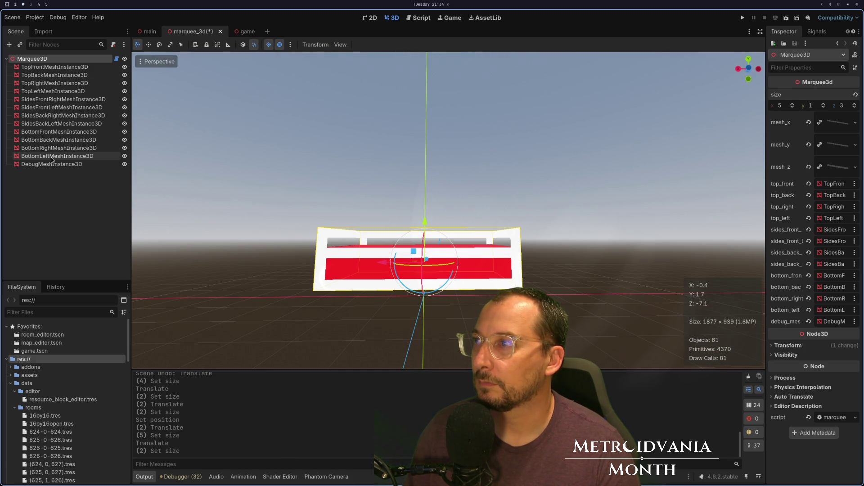
Step: Reset the marquee's Transform position to the origin and set its height to 6
left_click(788, 345)
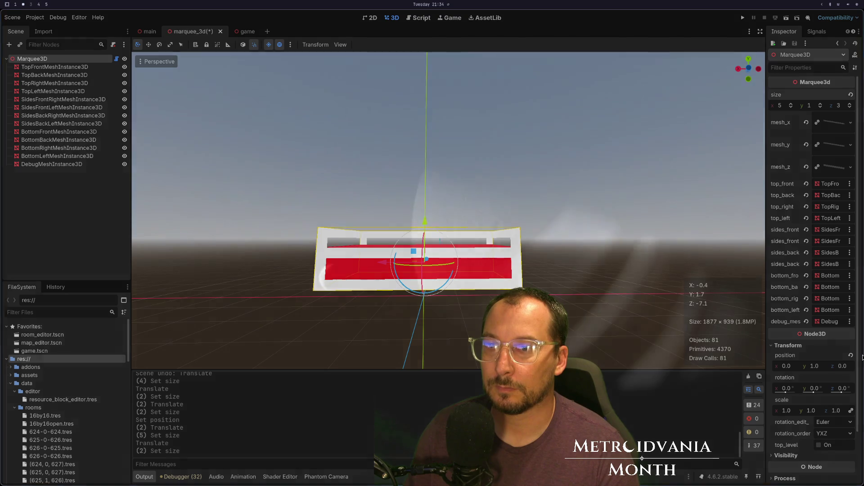
left_click(851, 355)
mouse_move(570, 302)
left_mouse_down()
mouse_move(563, 283)
mouse_move(573, 288)
mouse_move(560, 282)
left_mouse_up()
left_click_drag(822, 106, 850, 105)
scroll(544, 205, "up", 4)
mouse_move(491, 214)
left_mouse_down()
mouse_move(445, 243)
mouse_move(570, 221)
mouse_move(607, 248)
mouse_move(652, 257)
mouse_move(634, 252)
left_mouse_up()
key("super+1")
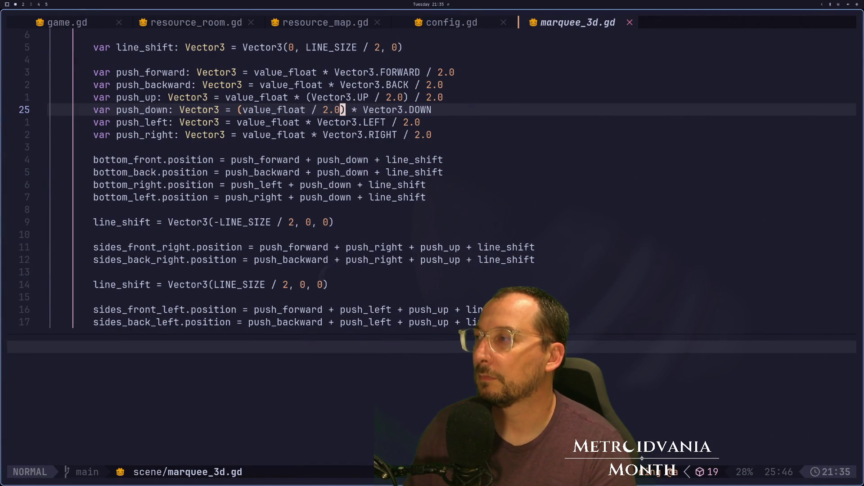
Step: Compare the size setter's push_down and top-edge lines against the red box in the scene
key("super+2")
key("super+1")
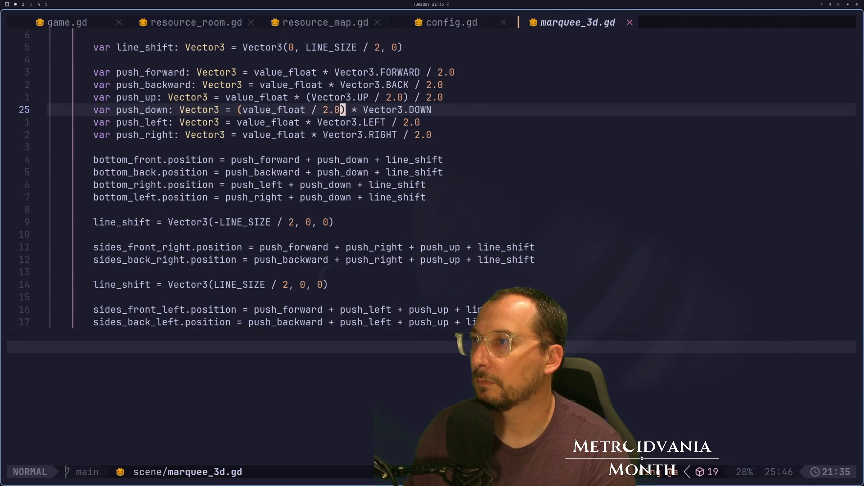
key("j")
key("j")
key("j")
key("j")
key("j")
key("k")
key("k")
key("k")
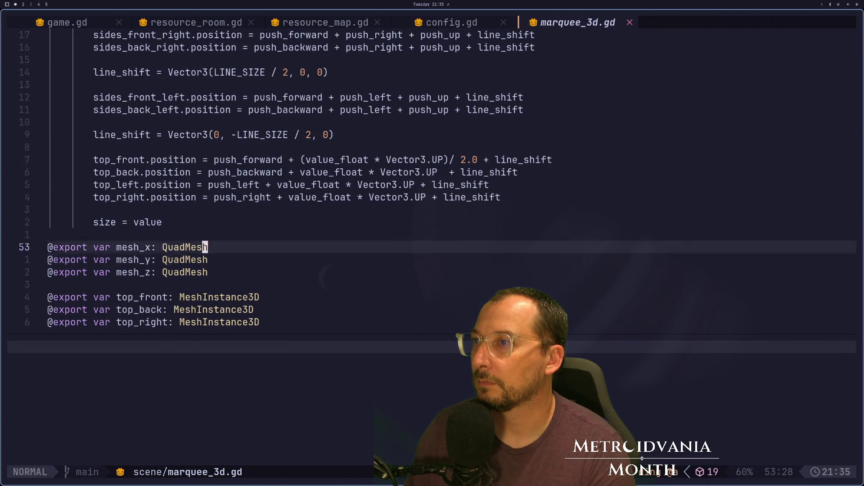
key("k")
key("k")
key("k")
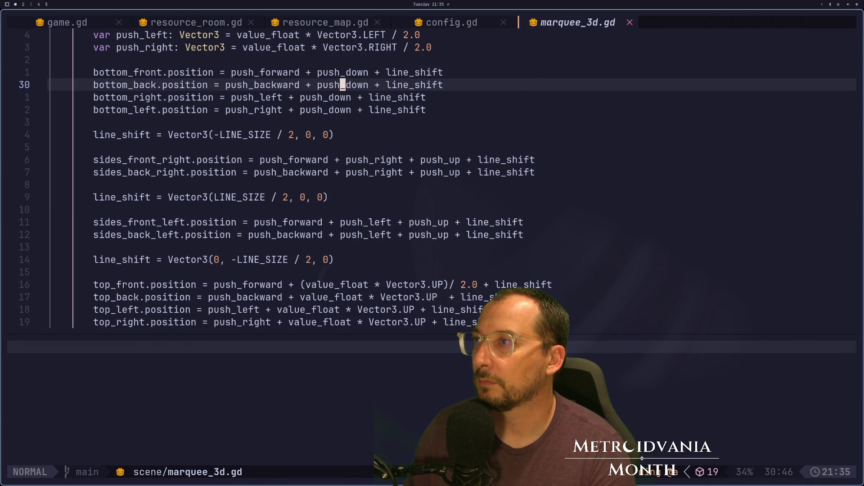
key("k")
key("super+2")
mouse_move(365, 270)
left_mouse_down()
mouse_move(496, 242)
mouse_move(438, 228)
mouse_move(420, 251)
mouse_move(342, 279)
left_mouse_up()
key("super+1")
key("j")
key("j")
key("j")
key("k")
key("k")
key("k")
Step: Rewrite push_up to halve value_float as (value_float / 2.0) before Vector3.UP
left_click(341, 210)
key("j")
key("k")
key("k")
key("k")
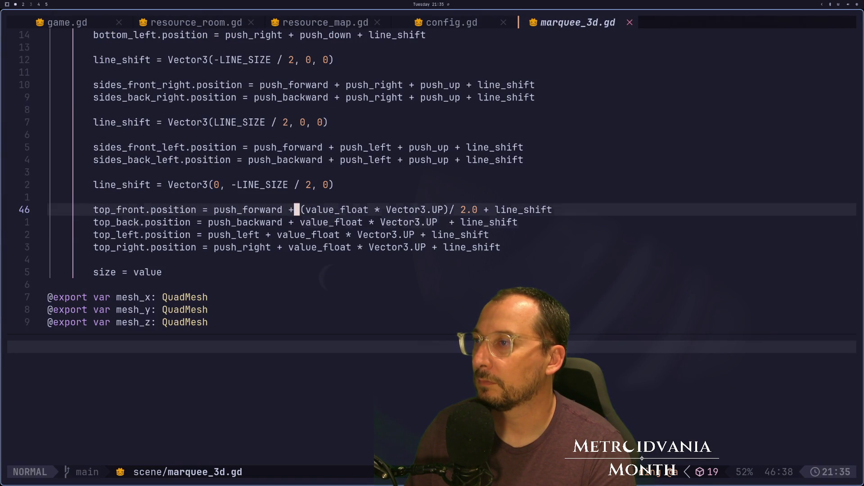
key("k")
key("k")
key("k")
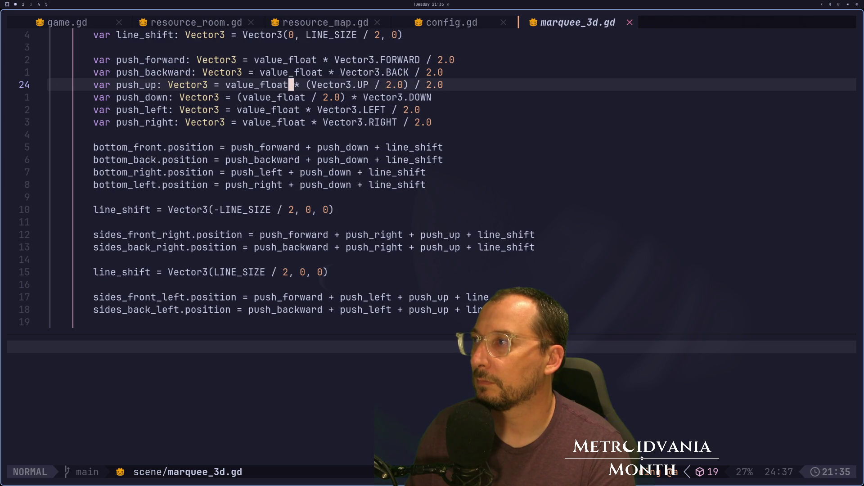
type("i")
type(" / 2.0)")
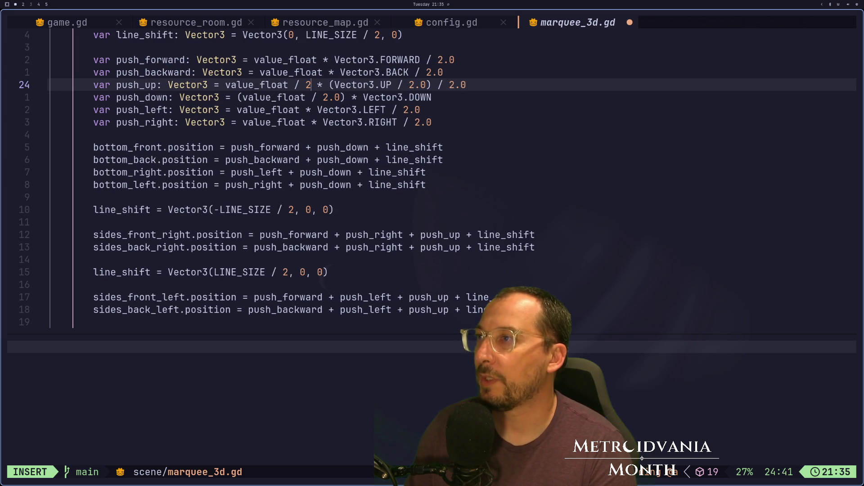
key("Escape")
key("b")
key("b")
key("b")
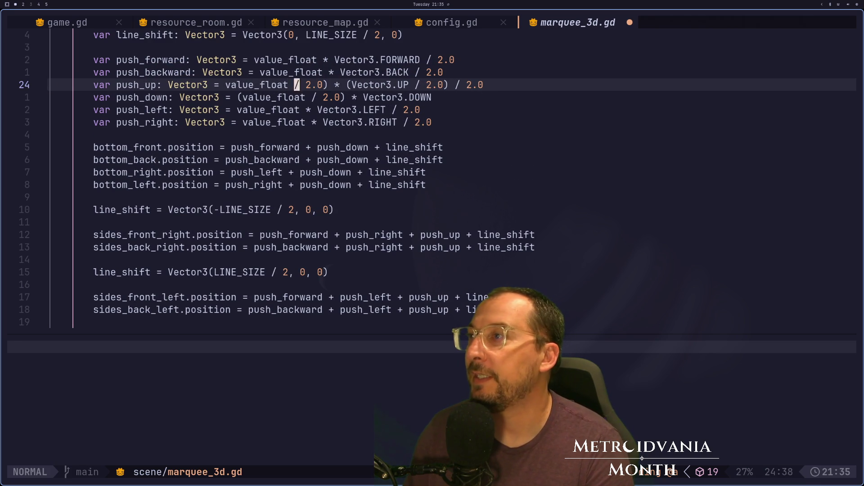
type("i(")
key("Escape")
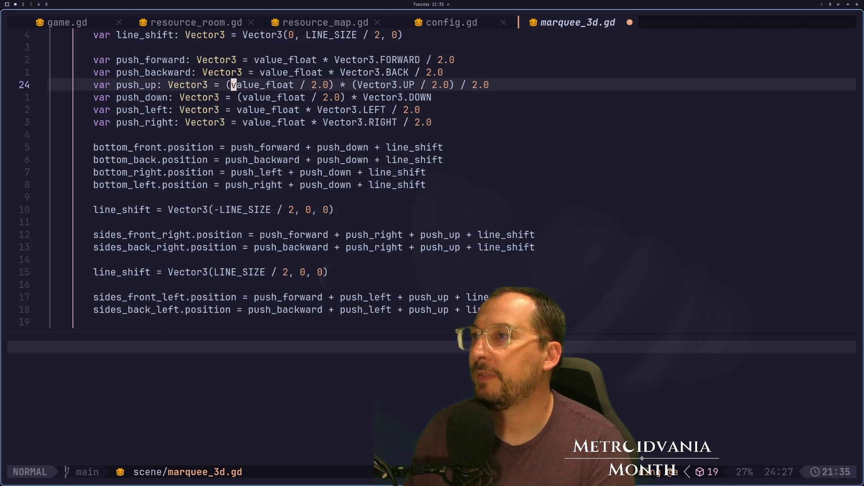
key("a")
key("Delete")
key("Delete")
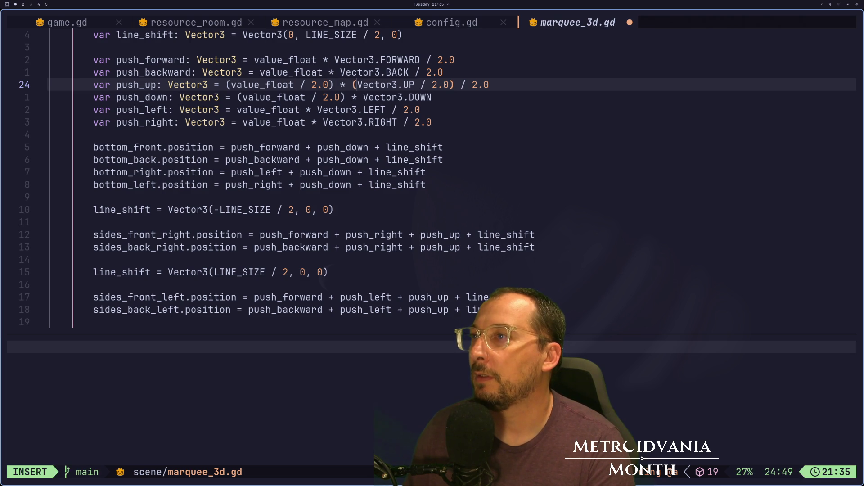
key("Escape")
Step: Delete the leftover division at the end of push_up and save marquee_3d.gd with :w
key("A")
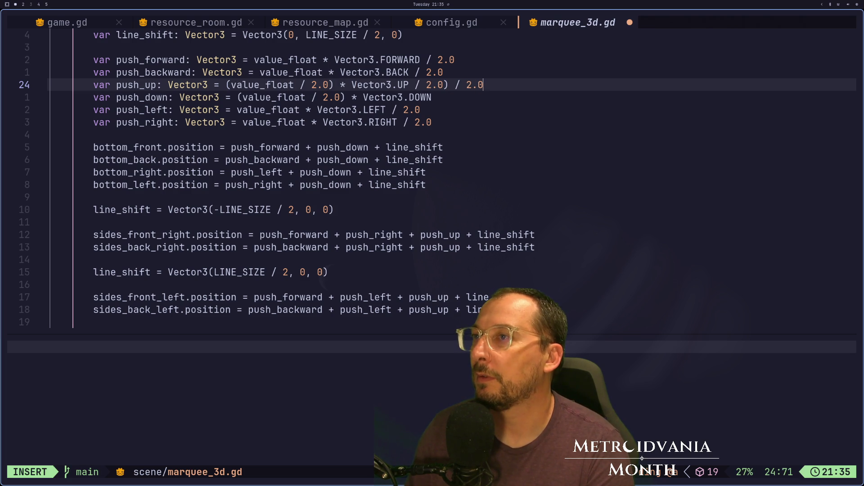
key("BackSpace")
key("BackSpace")
key("BackSpace")
key("Escape")
type(":w")
key("Return")
key("super+2")
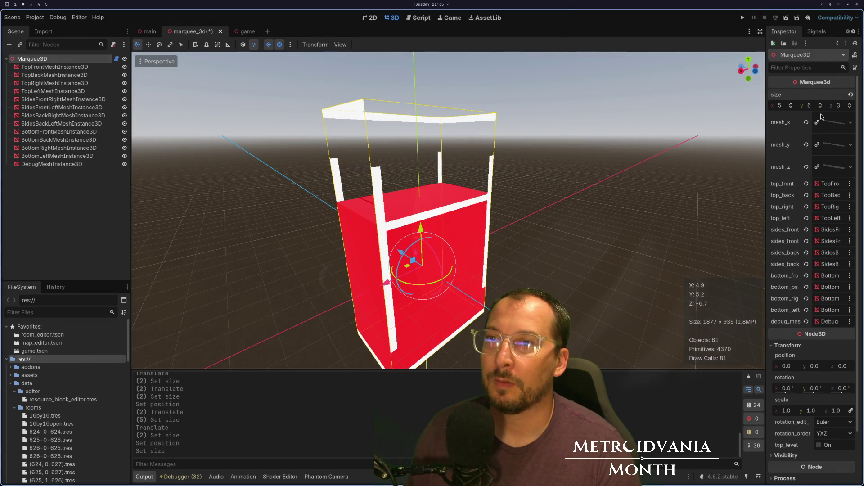
Step: Lower size y from 6 to 5 and compare the box against the script's side-post lines
left_click(819, 108)
left_click(819, 108)
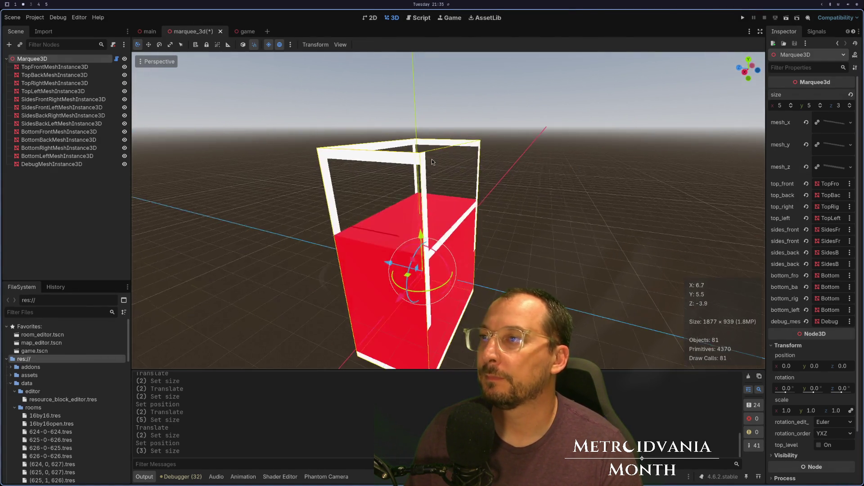
key("super+1")
key("j")
key("j")
key("j")
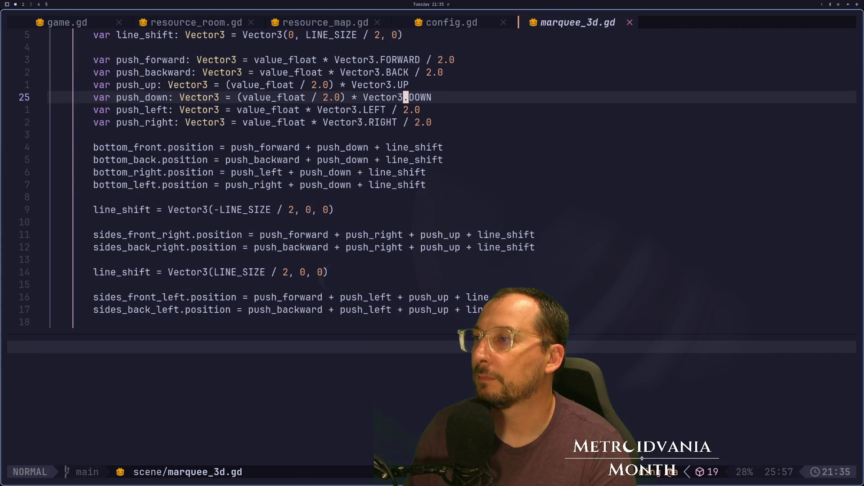
key("k")
key("k")
key("k")
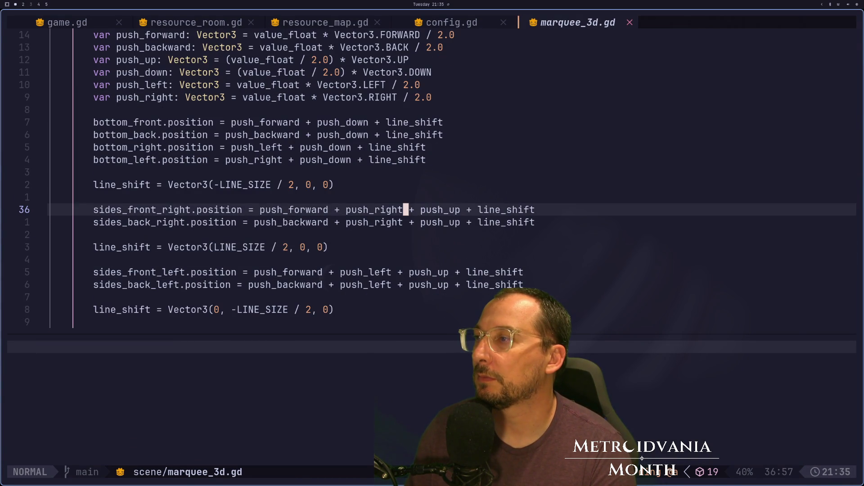
key("super+1")
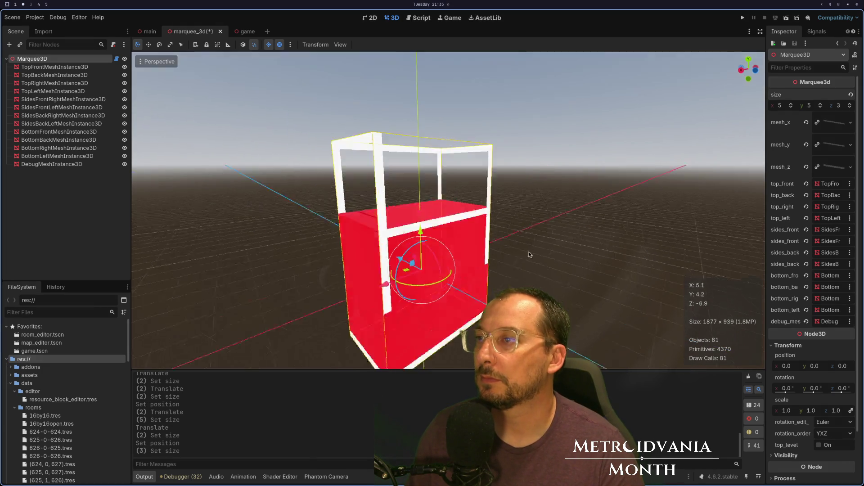
key("super+2")
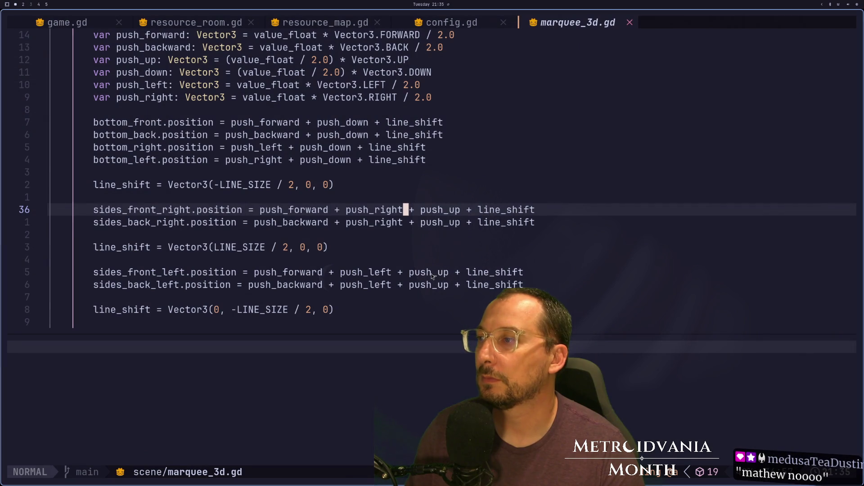
scroll(373, 265, "down", 2)
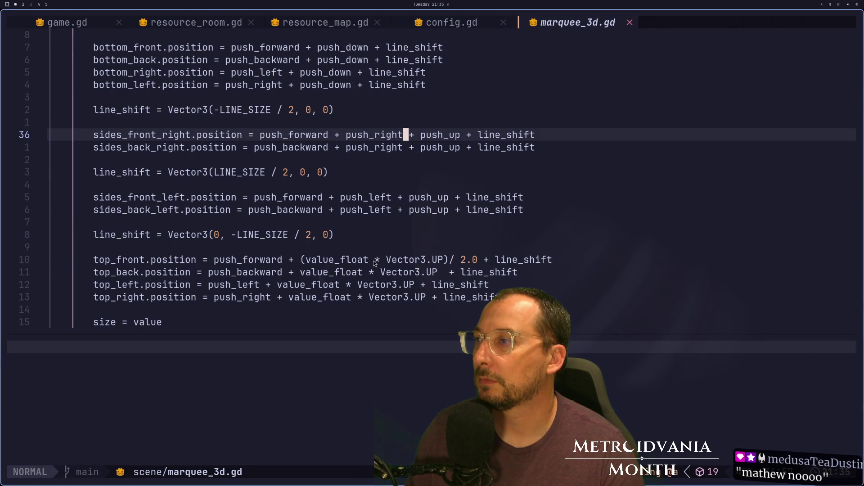
left_click(374, 261)
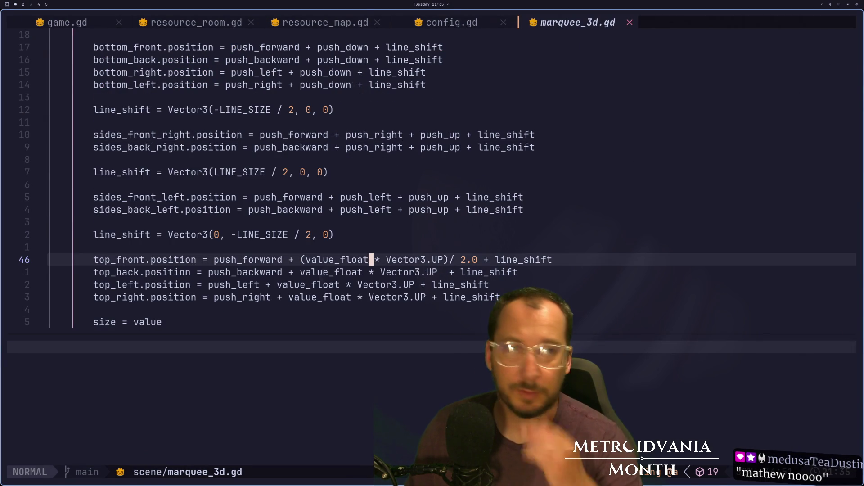
key("super+1")
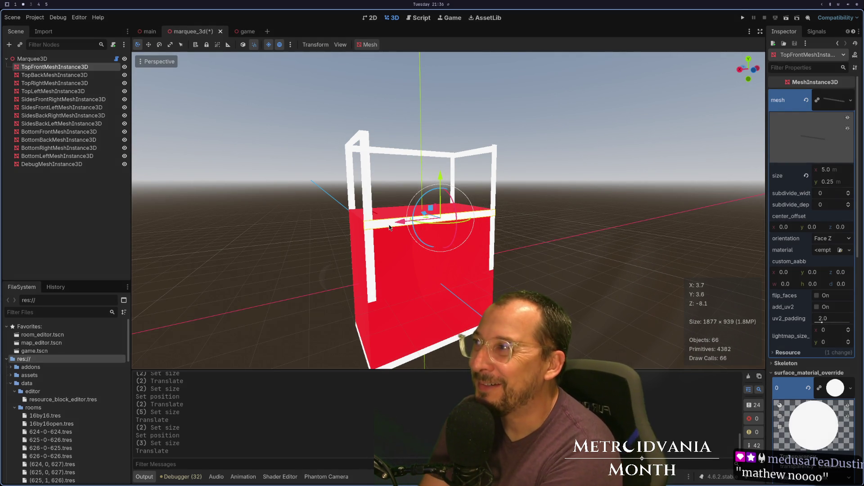
key("super+1")
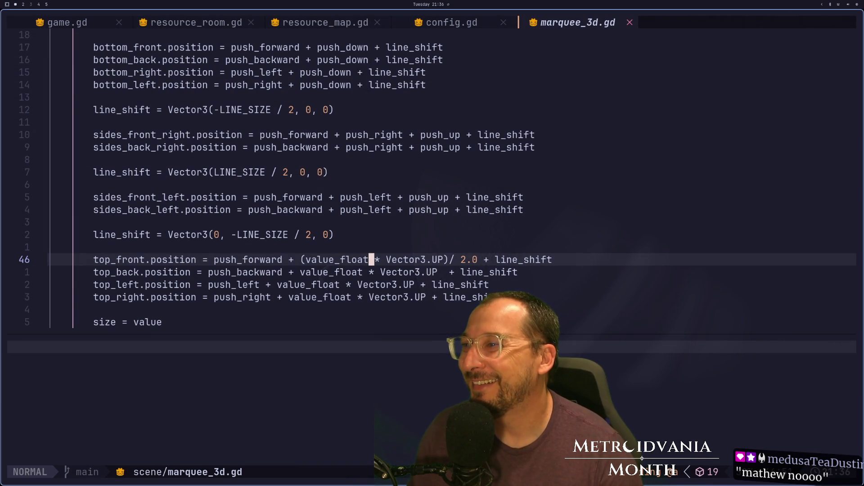
scroll(436, 222, "up", 3)
scroll(436, 224, "up", 3)
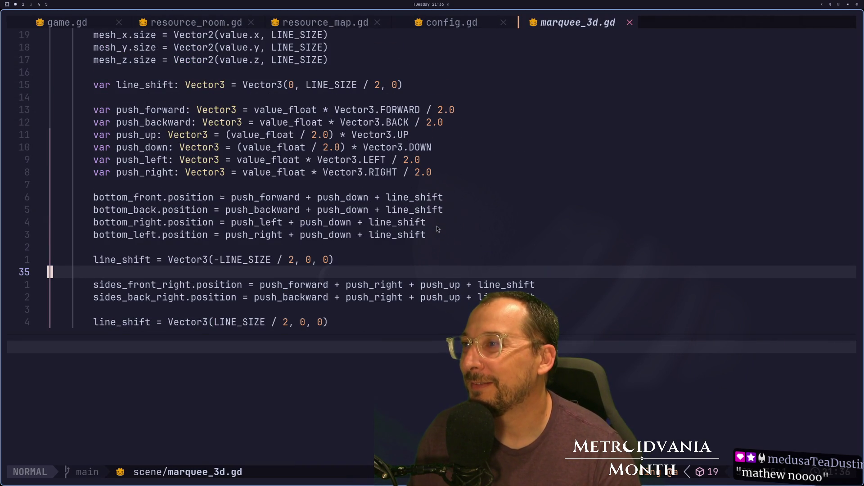
scroll(437, 226, "down", 3)
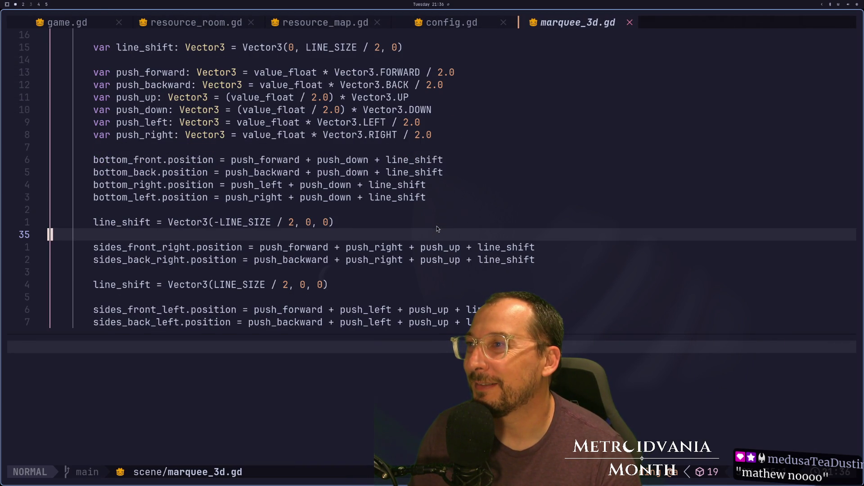
scroll(434, 229, "down", 3)
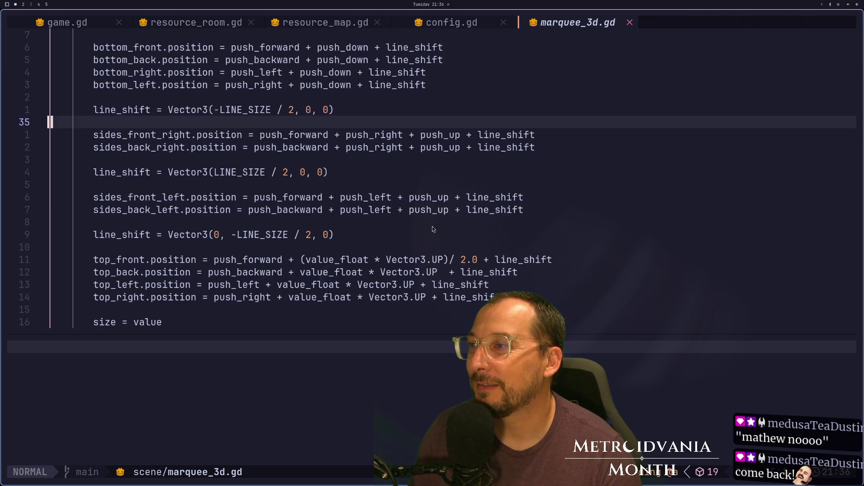
left_click(315, 260)
Step: Replace top_front's height expression with push_up and save the script
key("h")
key("v")
key("e")
key("e")
key("e")
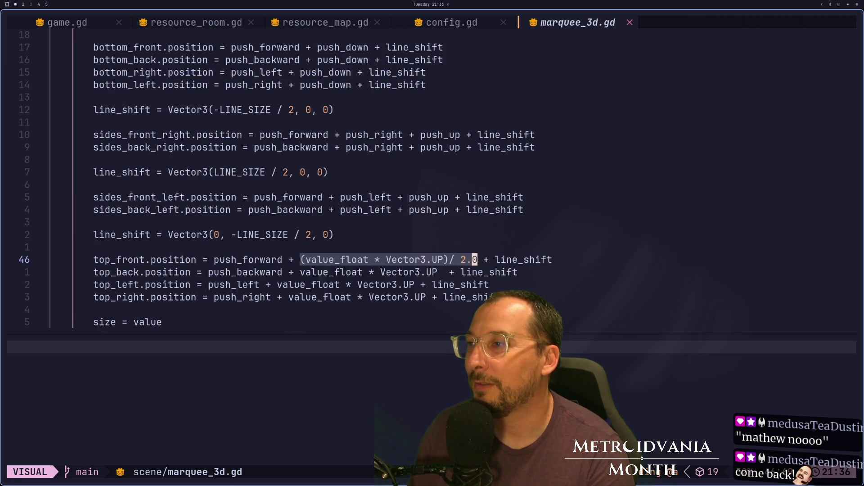
key("d")
key("i")
key("BackSpace")
type("push")
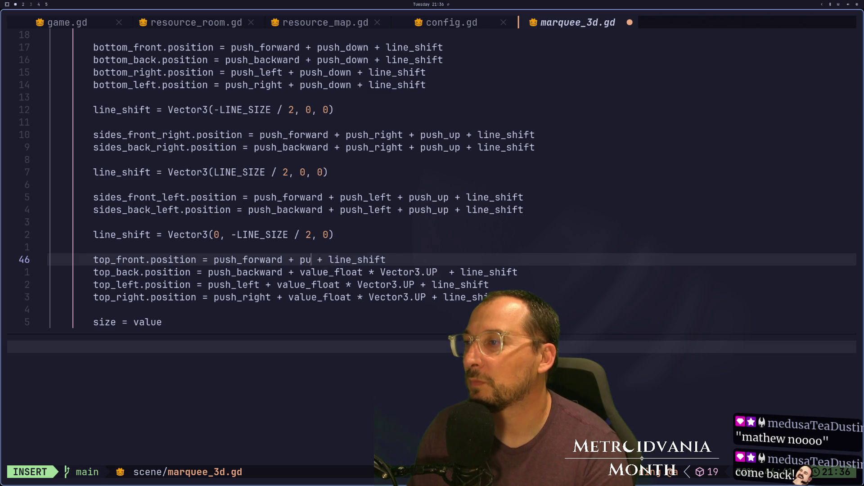
type("p")
key("Escape")
type(":w")
key("Return")
Step: Lower the Marquee3D's height in Godot to check the top_front change
key("super+1")
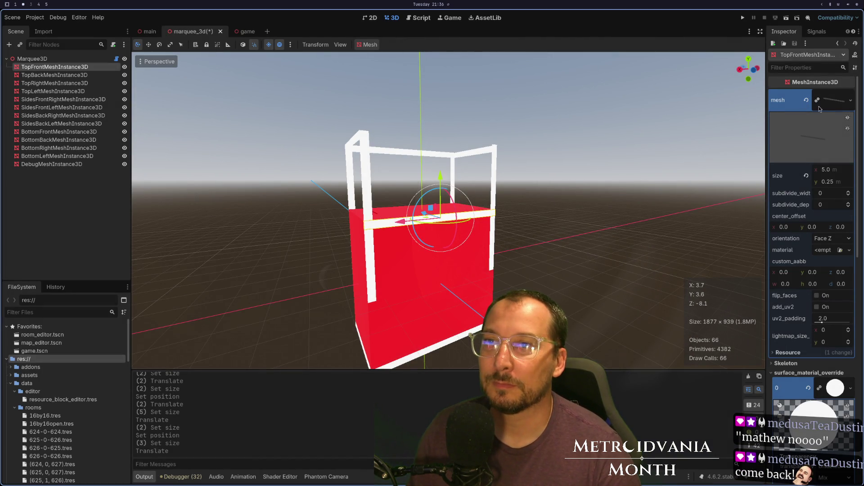
left_click(80, 60)
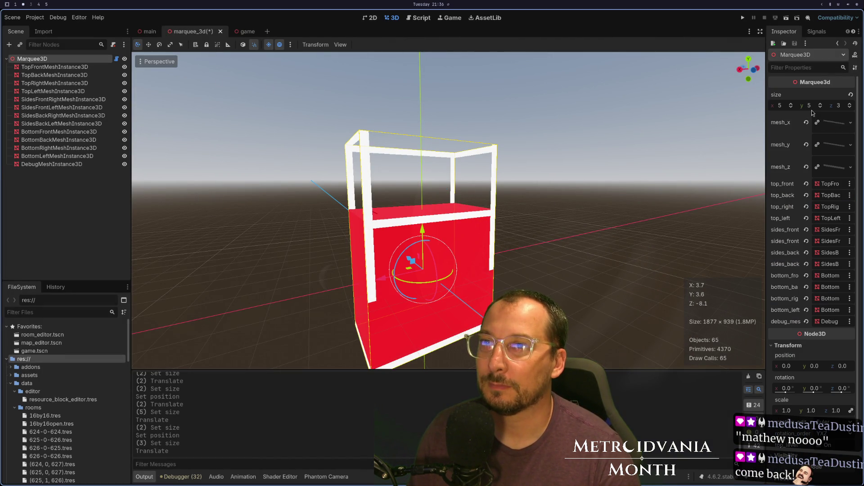
left_click(821, 107)
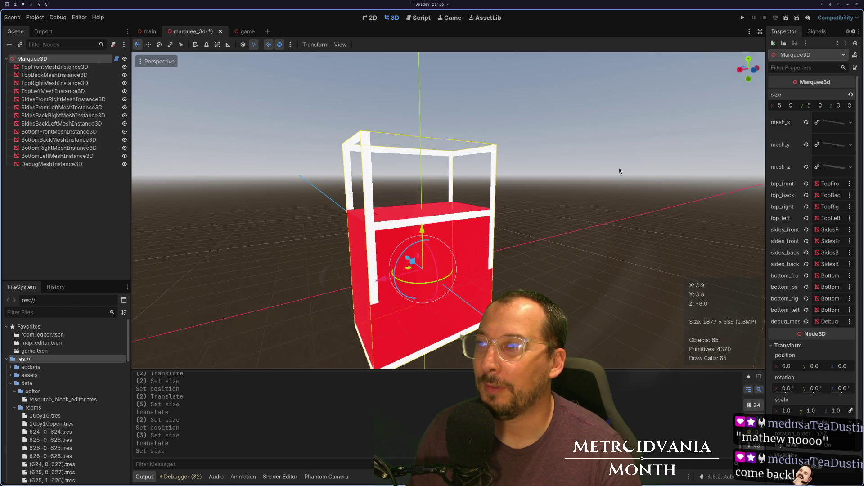
key("super+2")
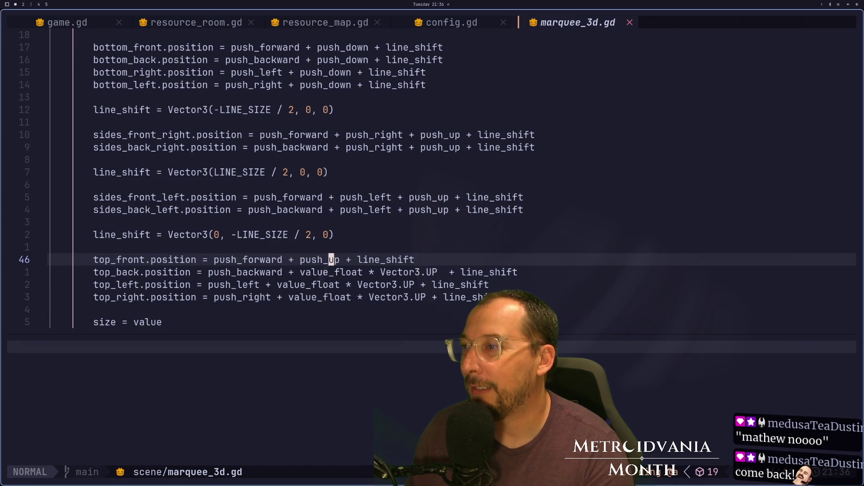
Step: Copy push_up and swap it in for value_float * Vector3.UP on the top_back line
key("v")
key("l")
key("l")
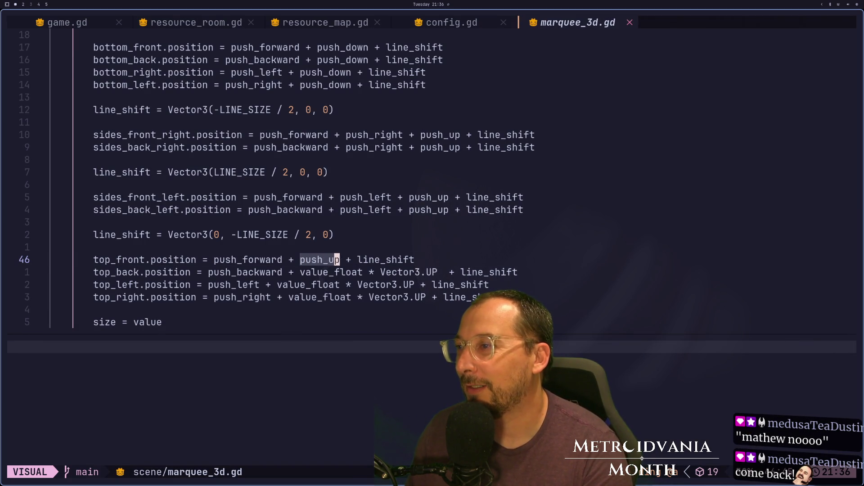
key("y")
key("j")
key("l")
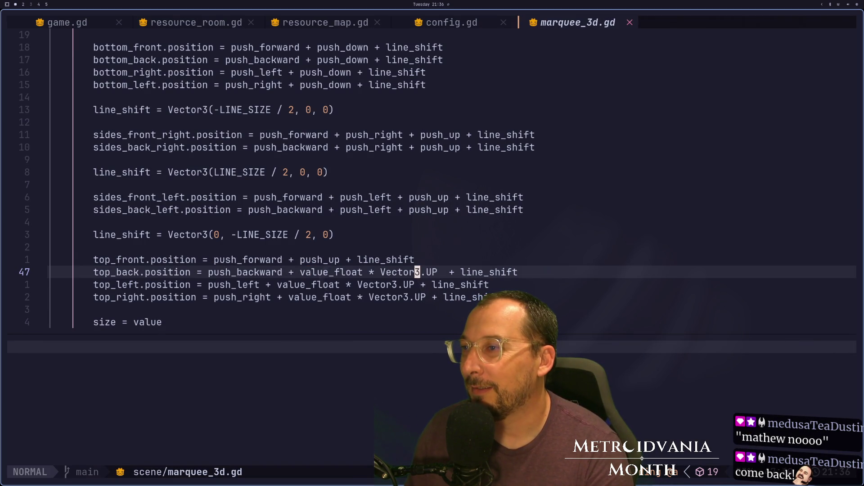
key("l")
key("s")
key("BackSpace")
key("BackSpace")
key("BackSpace")
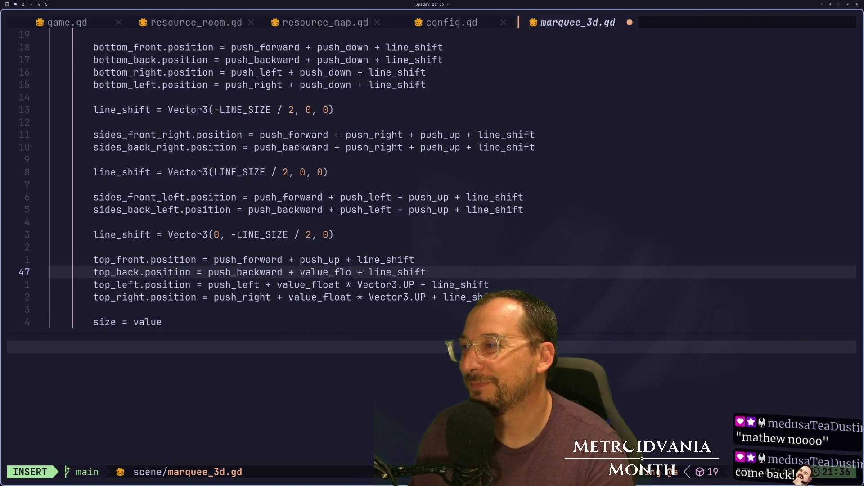
key("Escape")
key("p")
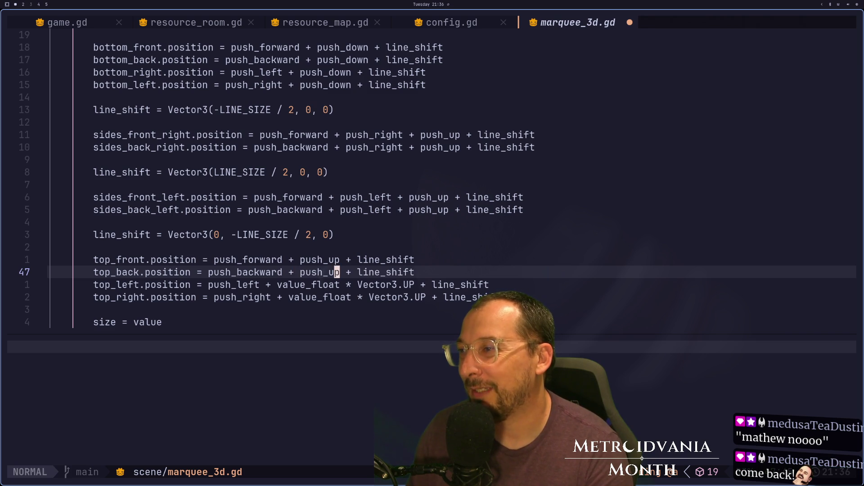
Step: Replace the old height term with push_up on the top_left and top_right lines
key("j")
key("e")
key("a")
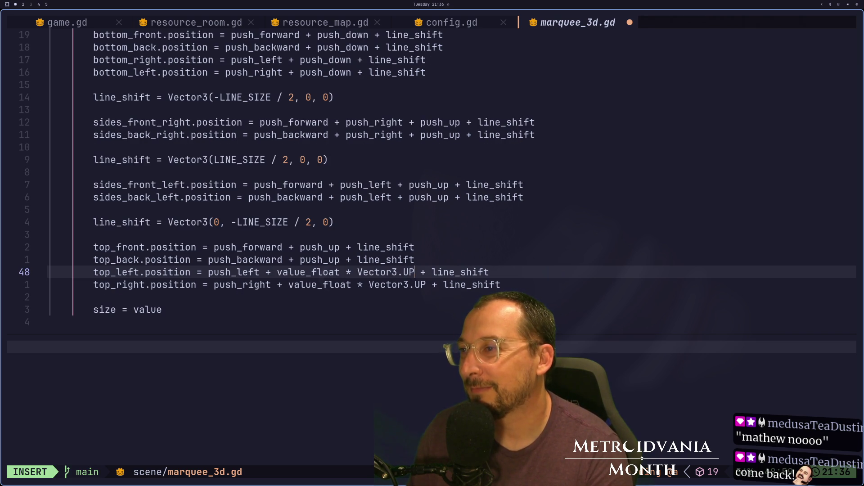
key("BackSpace")
key("BackSpace")
key("BackSpace")
key("Escape")
key("p")
key("j")
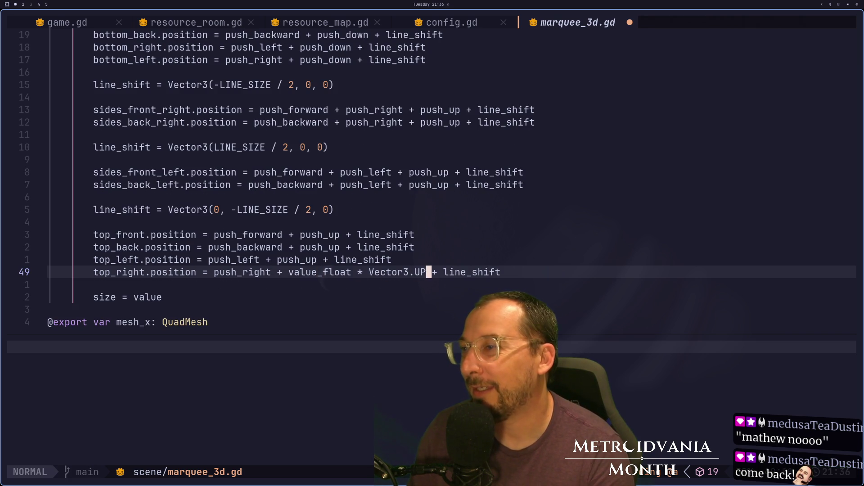
key("i")
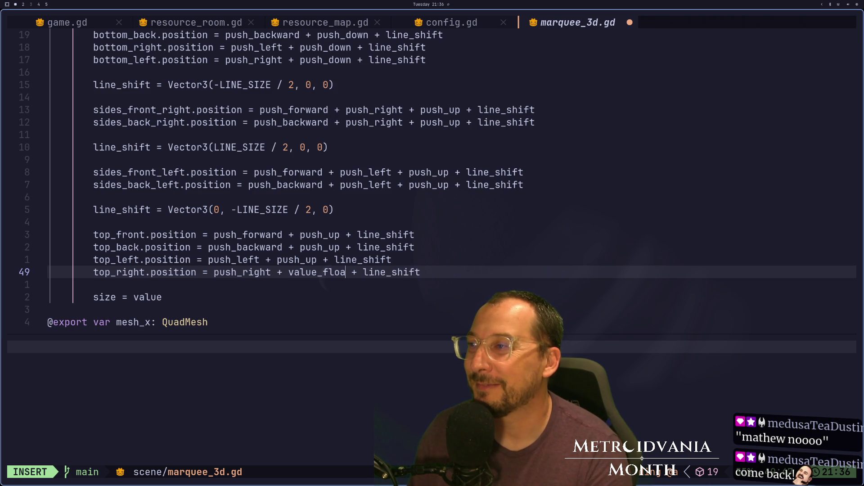
key("BackSpace")
key("BackSpace")
key("BackSpace")
key("Escape")
key("p")
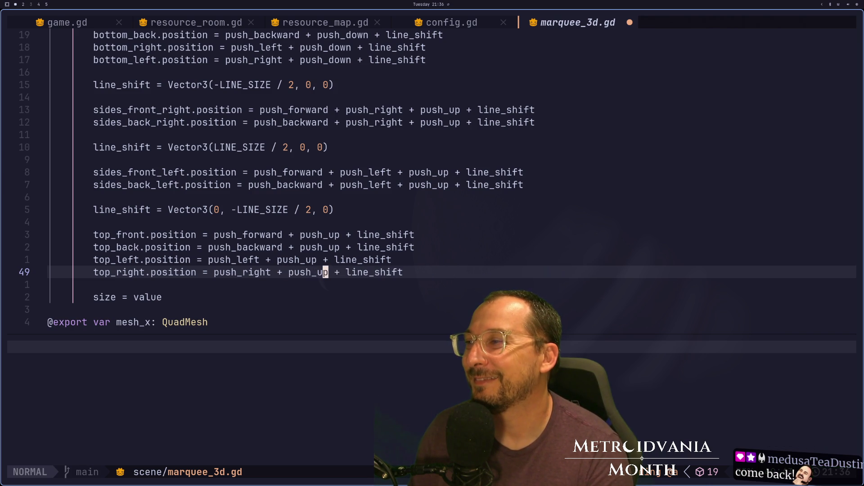
Step: Drop the marquee's y size to 4 and back to 5 to check the top edges
key("super+2")
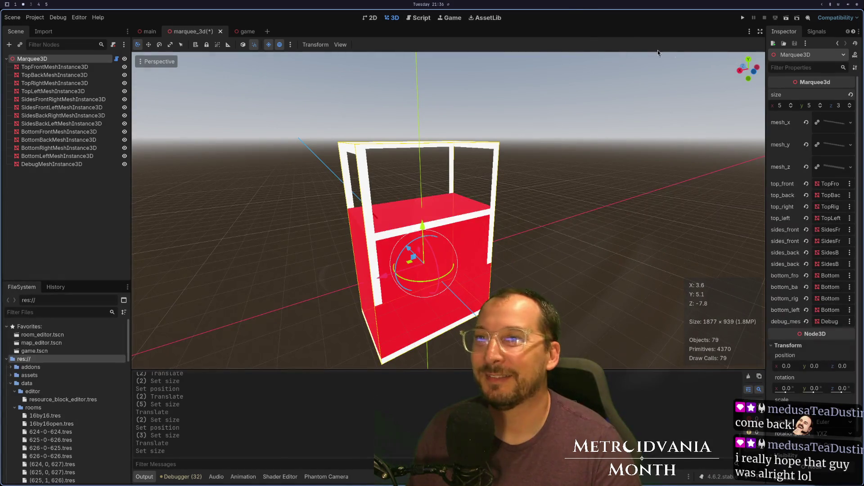
left_click(820, 108)
left_click(820, 104)
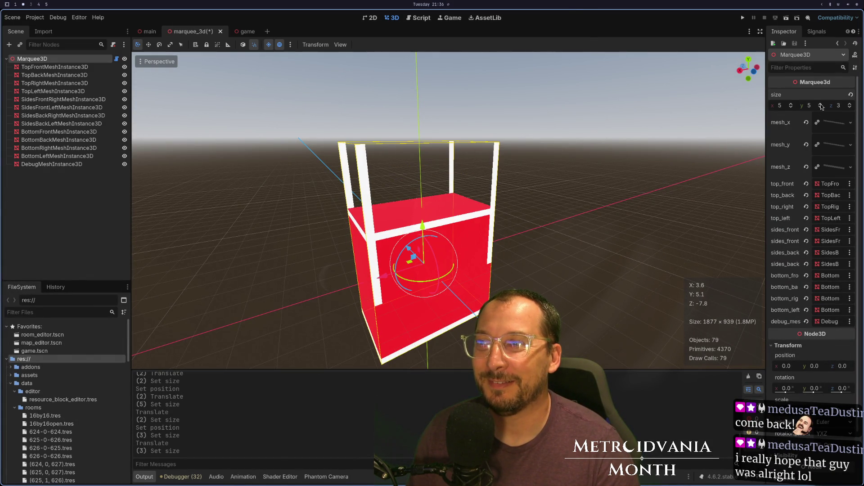
scroll(488, 174, "down", 3)
mouse_move(443, 182)
left_mouse_down()
mouse_move(374, 175)
mouse_move(420, 176)
left_mouse_up()
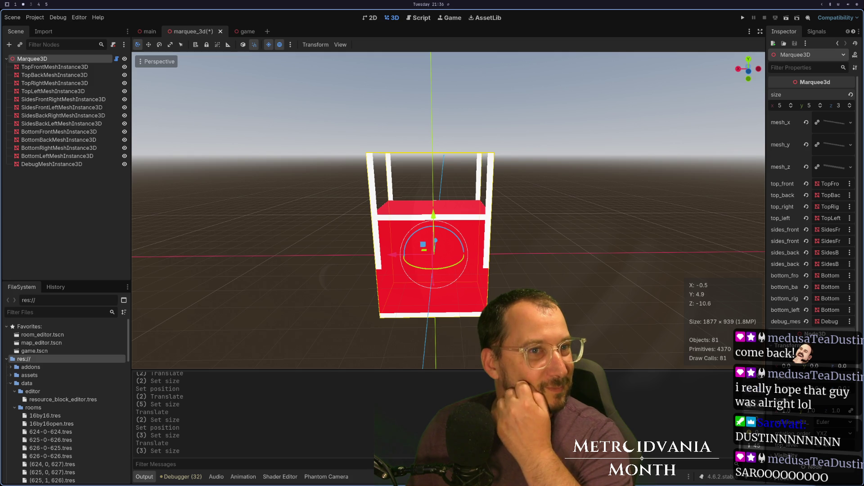
key("super+1")
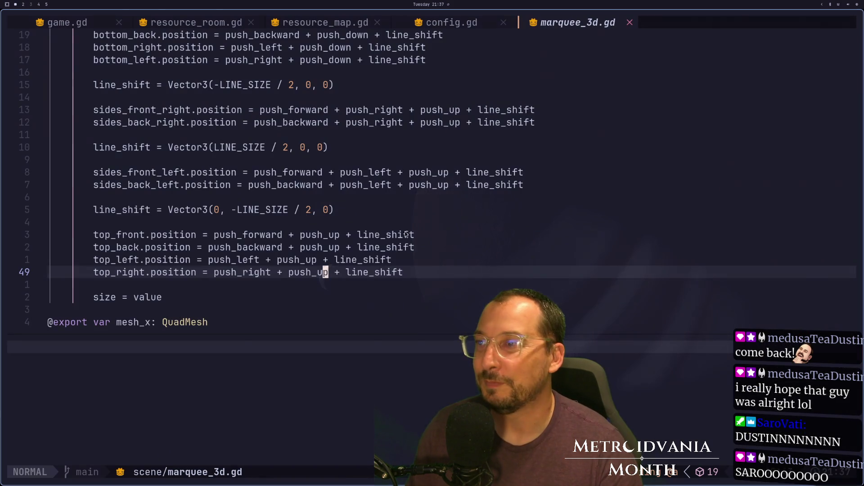
Step: Delete '+ push_up' from the sides_front_right line
scroll(365, 229, "up", 2)
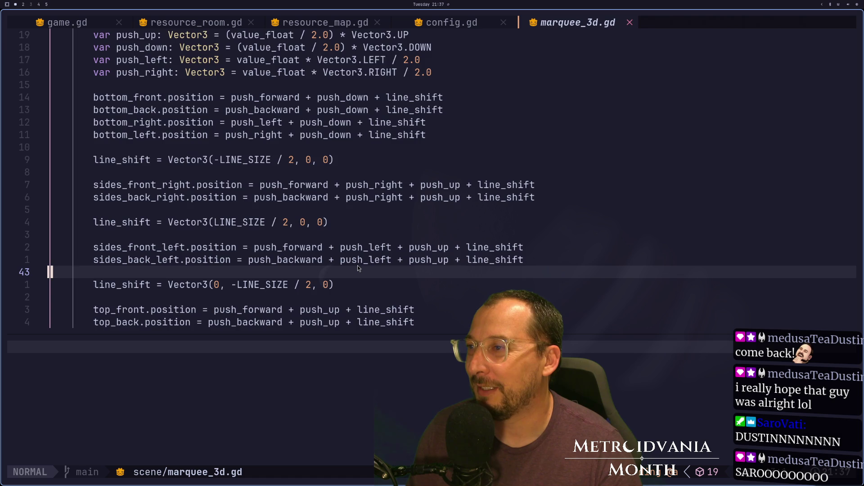
scroll(358, 269, "up", 3)
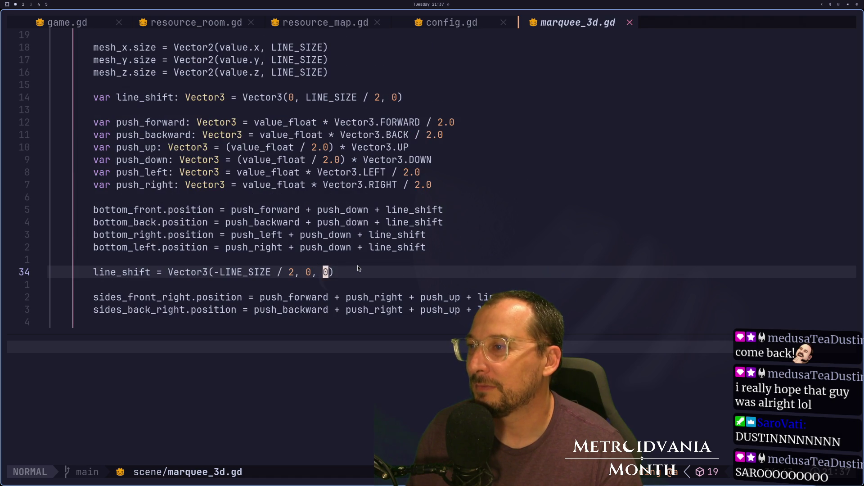
scroll(359, 268, "down", 1)
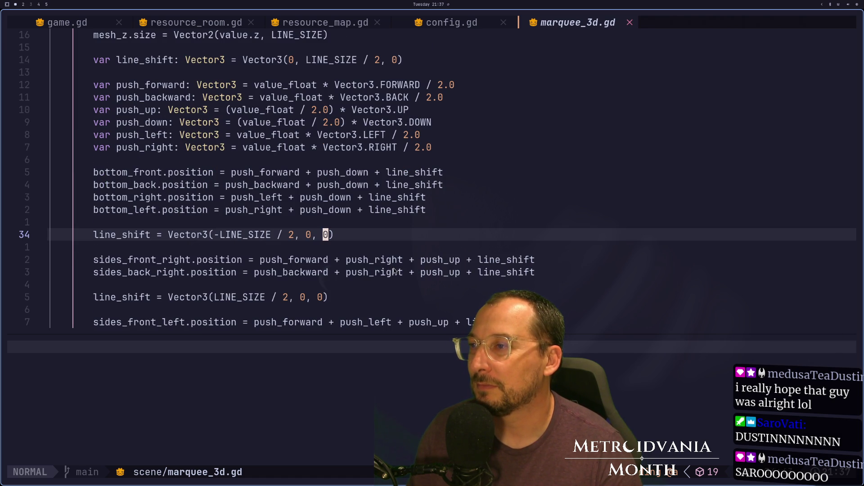
left_click(394, 272)
key("super+1")
key("super+2")
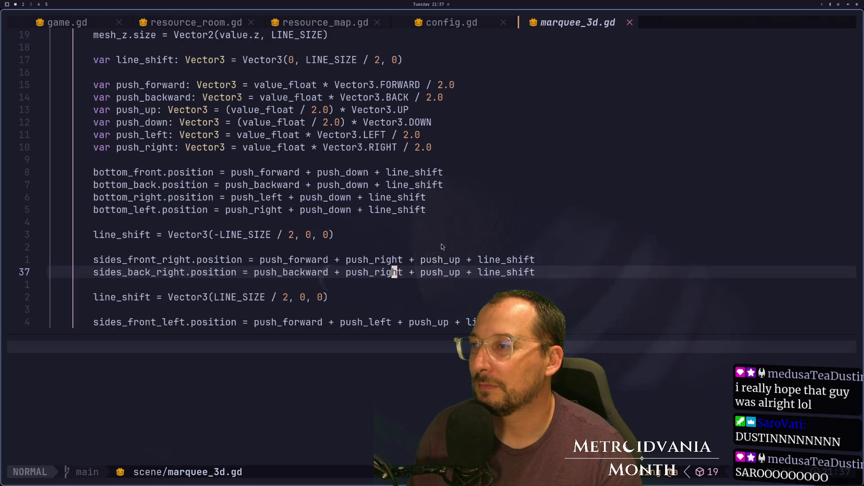
left_click(435, 260)
key("b")
key("h")
key("d")
key("w")
key("d")
key("w")
key("x")
Step: Remove push_up from sides_back_right, sides_front_left and sides_back_left, then save with :w
key("j")
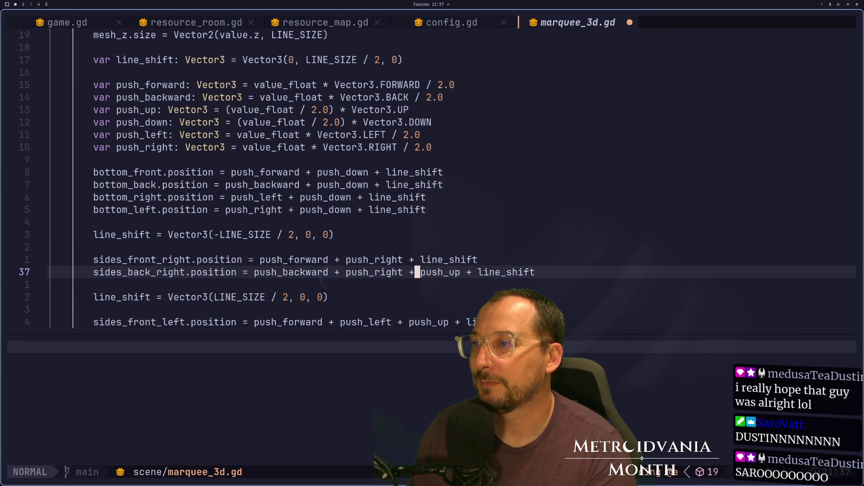
key("d")
key("w")
key("j")
key("j")
key("j")
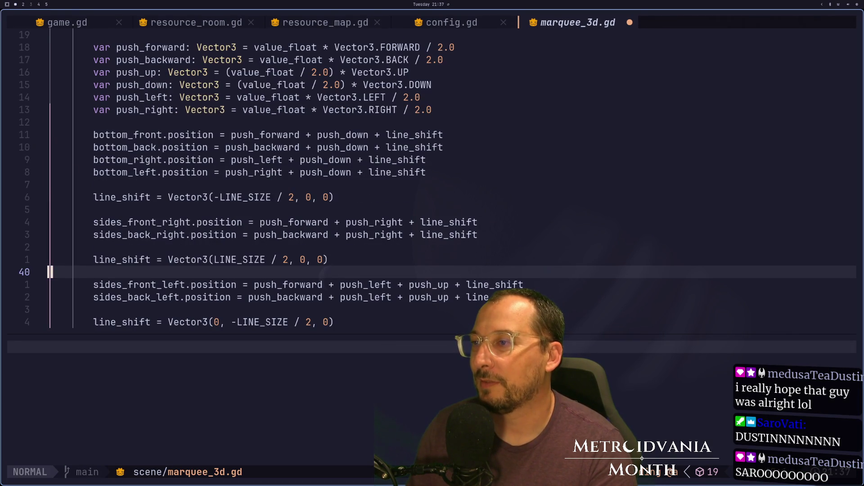
key("d")
key("b")
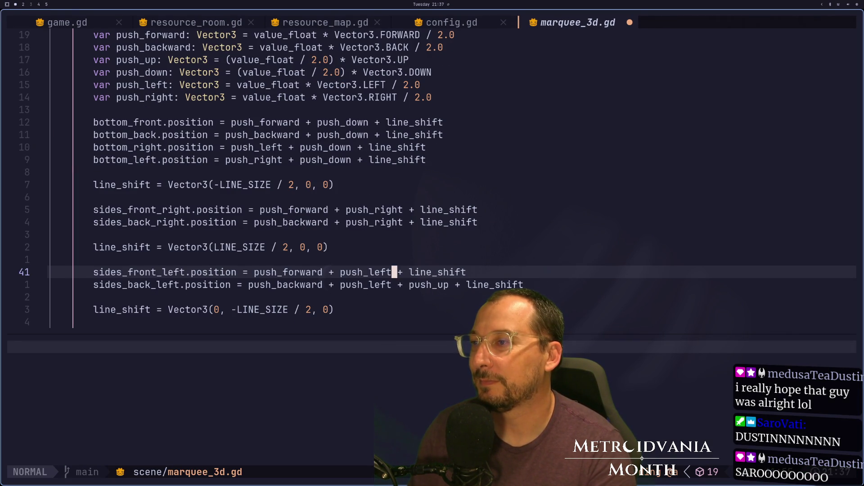
key("j")
type("dw:w")
key("Return")
key("super+2")
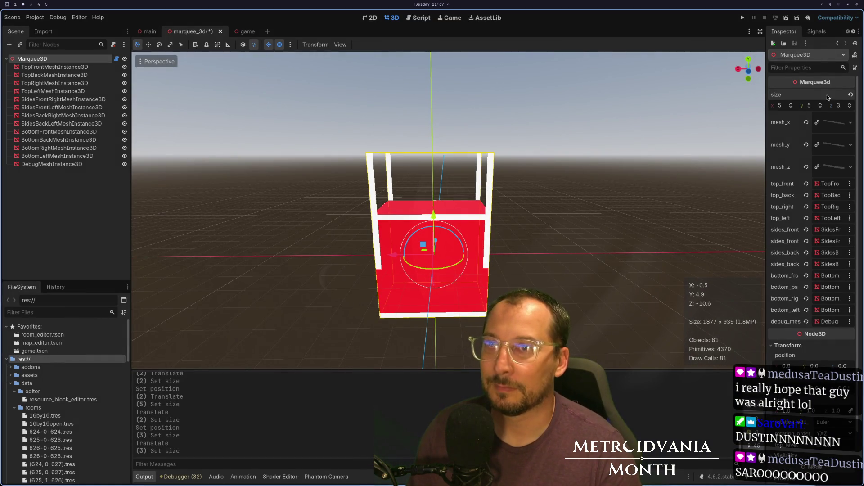
Step: Raise the marquee's y size to 10, hide the red debug mesh and save the scene
left_click(821, 106)
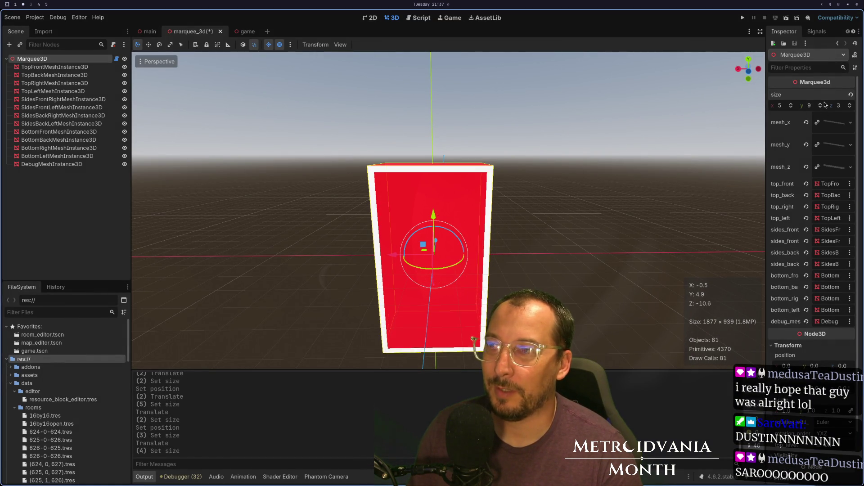
left_click_drag(464, 90, 302, 91)
mouse_move(322, 112)
left_mouse_down()
mouse_move(360, 131)
mouse_move(405, 135)
left_mouse_up()
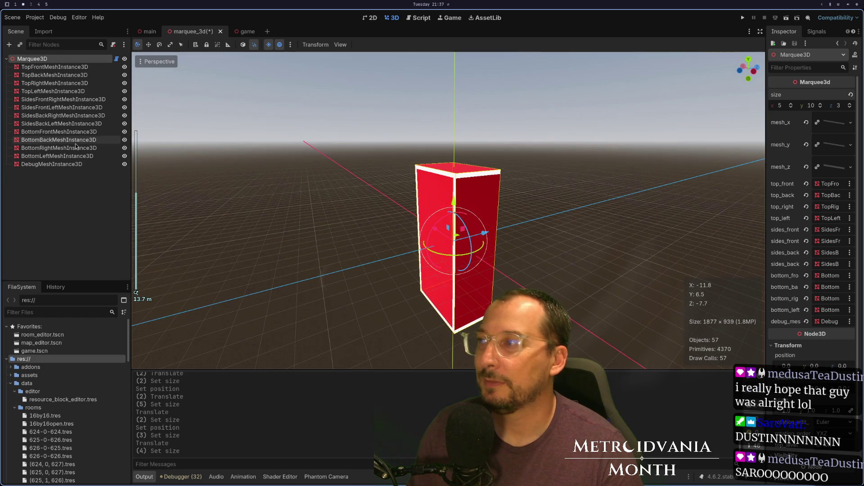
left_click(125, 164)
mouse_move(518, 193)
left_mouse_down()
mouse_move(455, 187)
mouse_move(372, 199)
mouse_move(357, 217)
mouse_move(395, 119)
mouse_move(356, 165)
mouse_move(287, 168)
left_mouse_up()
key("ctrl+s")
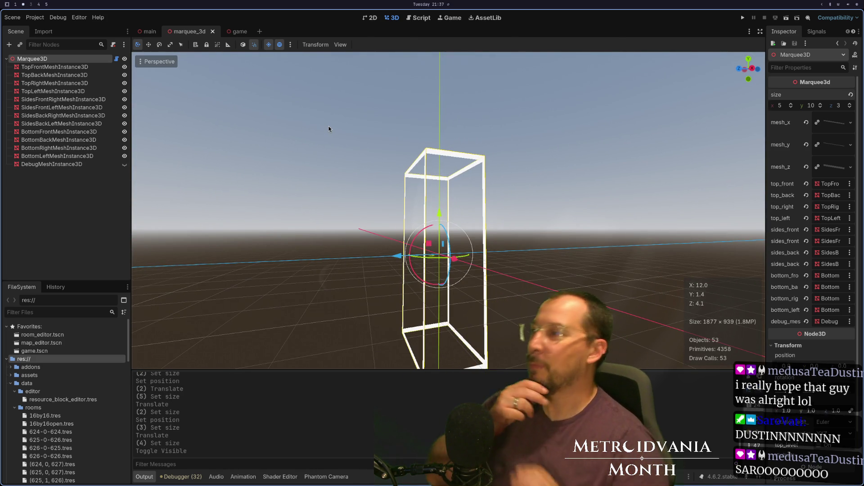
Step: Increase the marquee's z and x sizes to 8 and inspect the enlarged wireframe box
left_click_drag(568, 300, 486, 279)
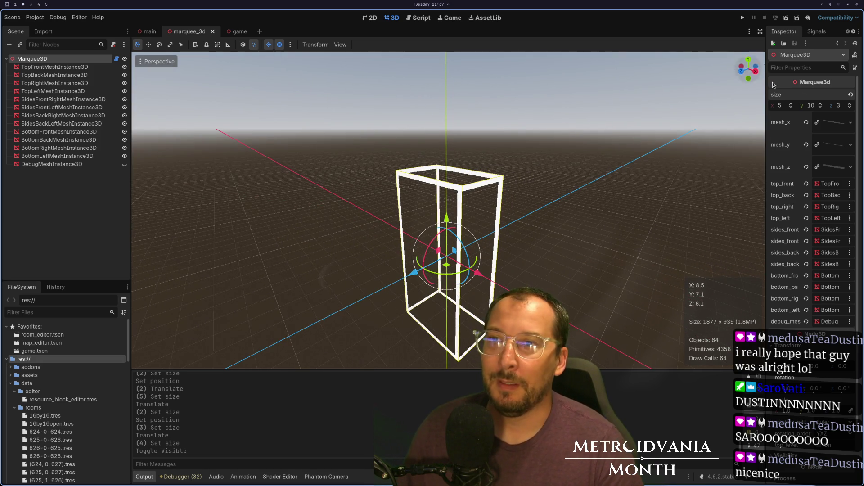
left_click(850, 104)
left_click(851, 105)
left_click(850, 105)
left_click(850, 105)
left_click(850, 104)
mouse_move(495, 288)
left_mouse_down()
mouse_move(667, 205)
mouse_move(631, 225)
mouse_move(513, 228)
left_mouse_up()
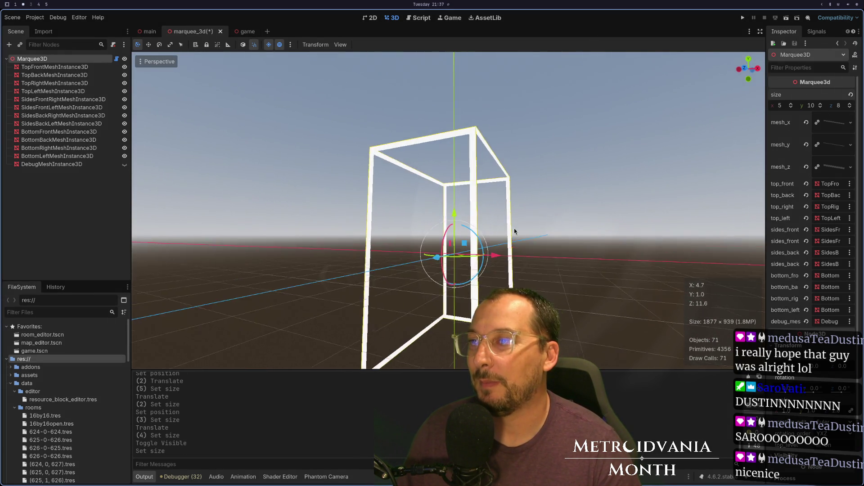
left_click(791, 103)
left_click(791, 103)
left_click(790, 103)
mouse_move(720, 162)
left_mouse_down()
mouse_move(621, 233)
mouse_move(575, 234)
mouse_move(566, 197)
mouse_move(543, 194)
left_mouse_up()
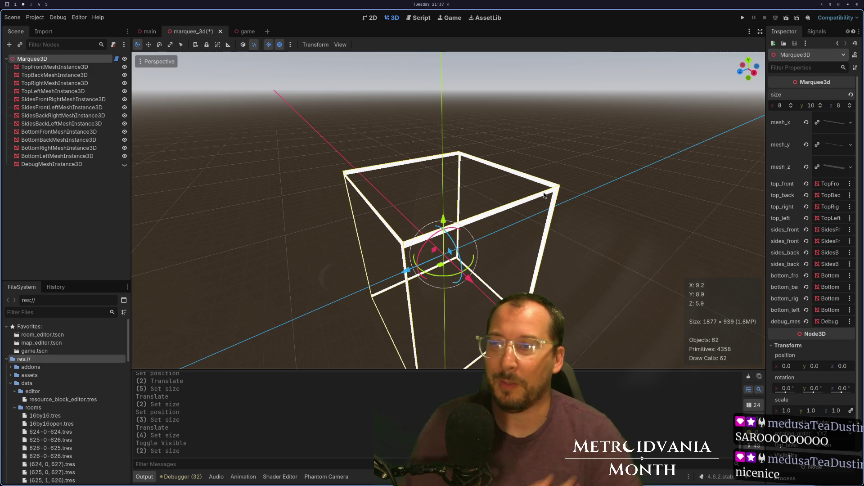
mouse_move(342, 201)
left_mouse_down()
mouse_move(385, 196)
mouse_move(406, 208)
mouse_move(396, 162)
mouse_move(351, 166)
left_mouse_up()
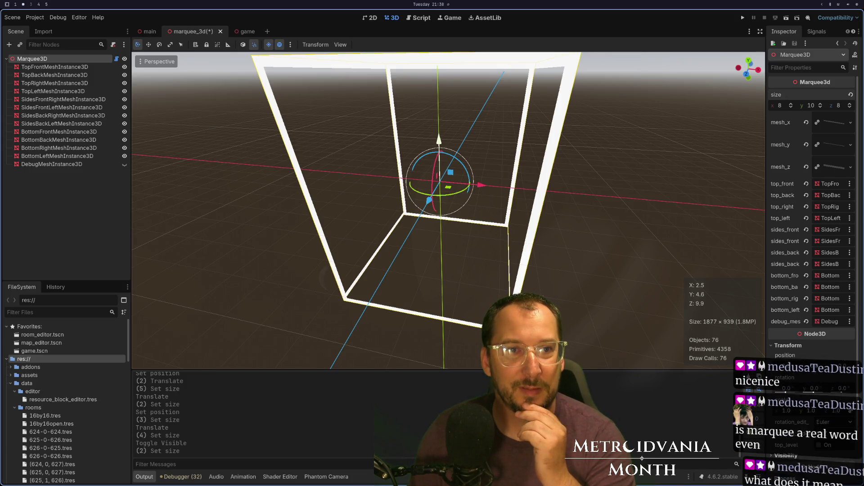
key("alt+Tab")
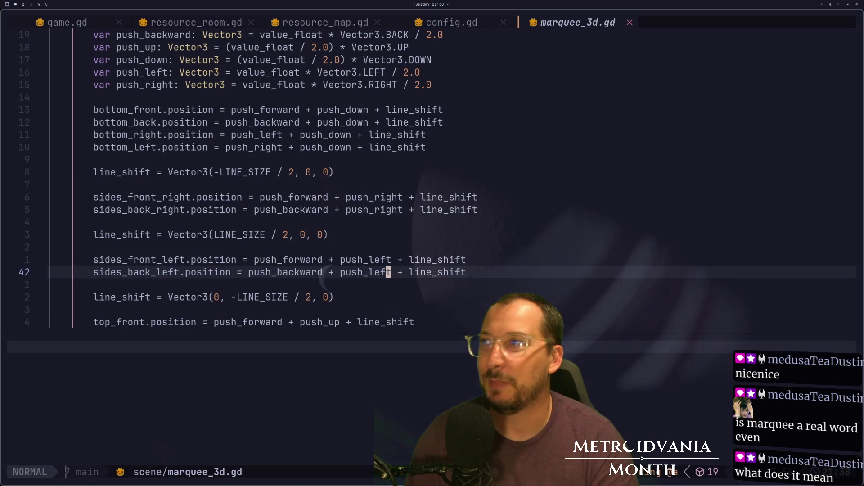
key("alt+Tab")
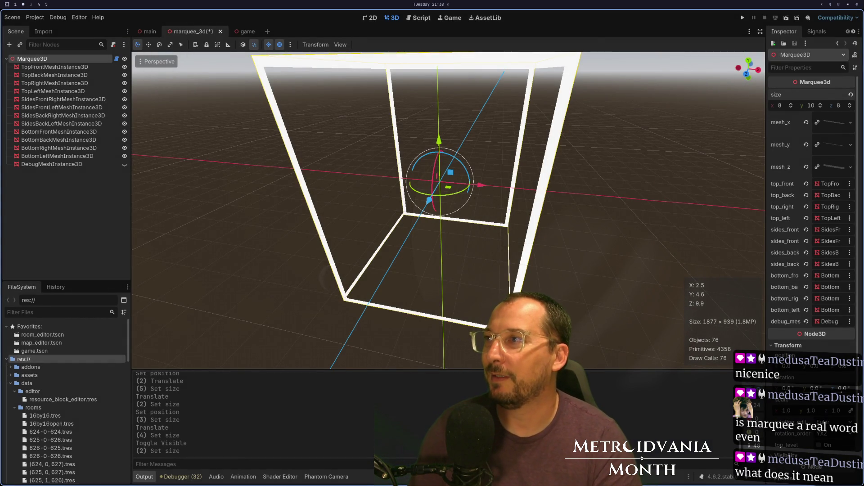
Step: Cancel closing the unsaved marquee_3d scene and save it with Ctrl+S
left_click(326, 296)
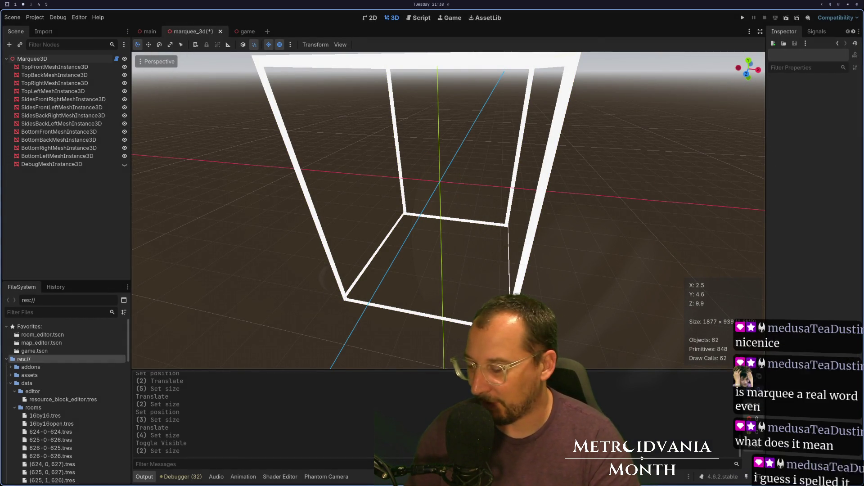
key("ctrl+shift+w")
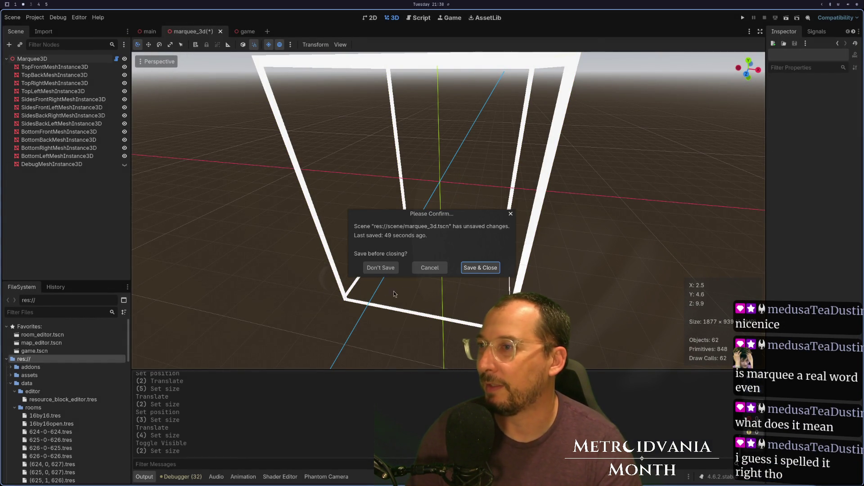
left_click(430, 268)
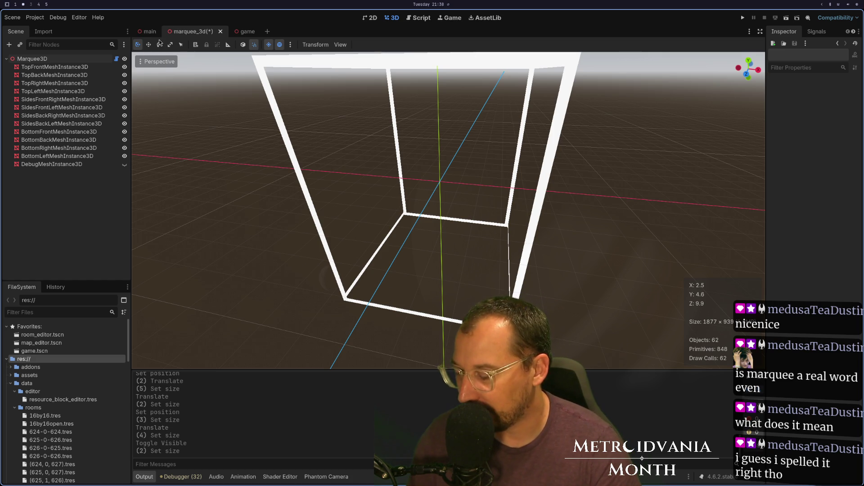
key("ctrl+s")
Step: Reopen scene/marquee_3d.gd in Neovim, then close it and quit to the shell with :q
key("super+1")
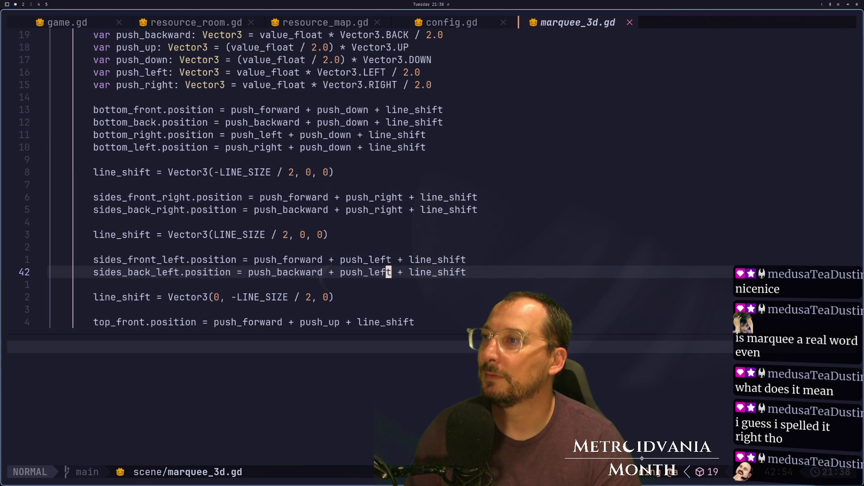
key("g")
key("g")
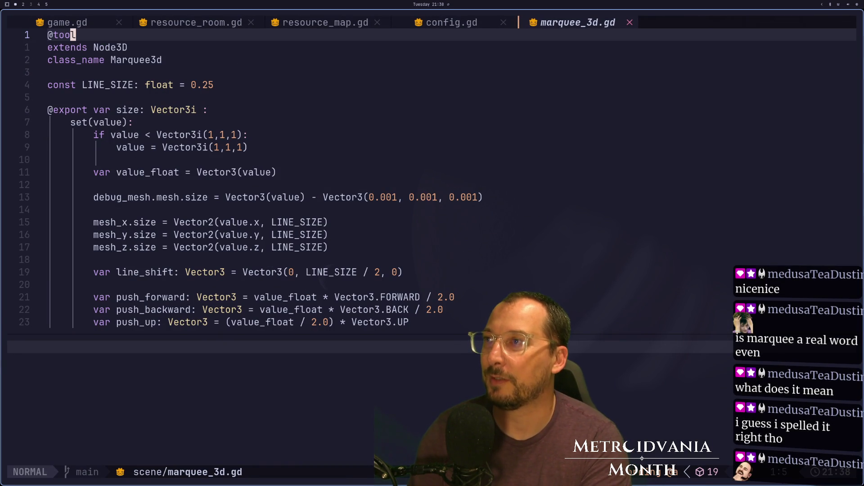
key("space")
key("space")
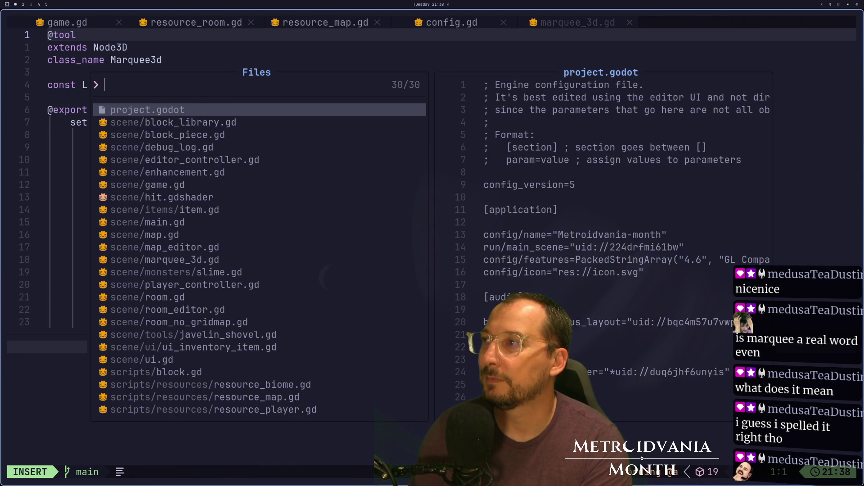
type("3")
key("Return")
key("Return")
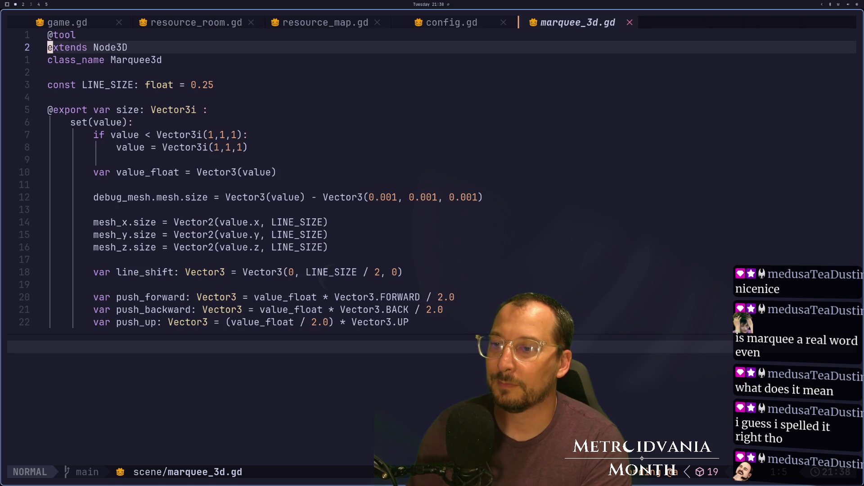
key("Return")
key("Return")
key("Return")
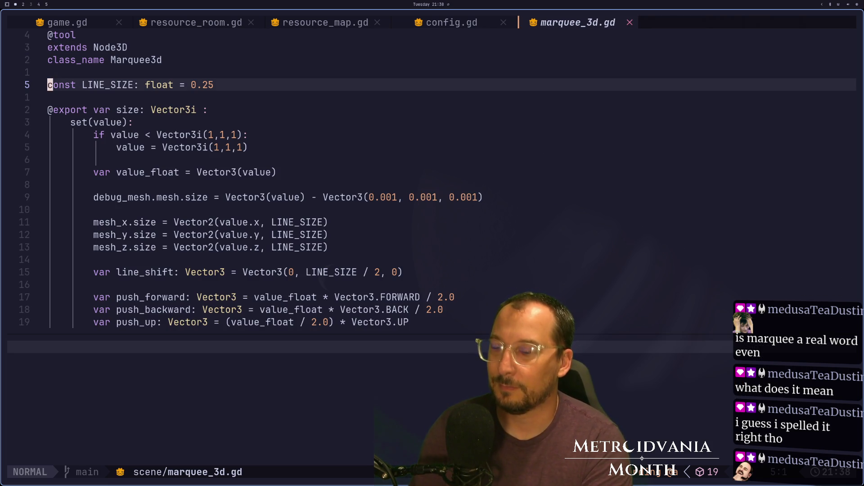
key("colon")
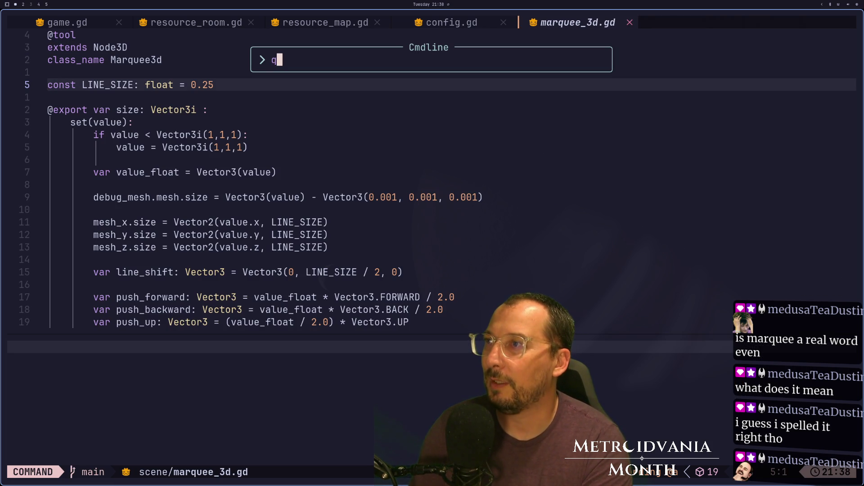
key("Return")
key("colon")
type("q")
key("Return")
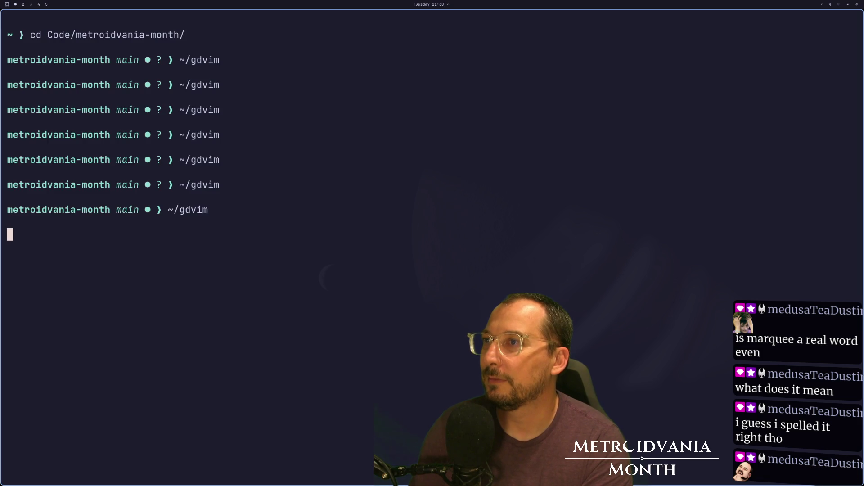
Step: Launch lazygit, then stage and commit the data folder's map changes
type("lazybi")
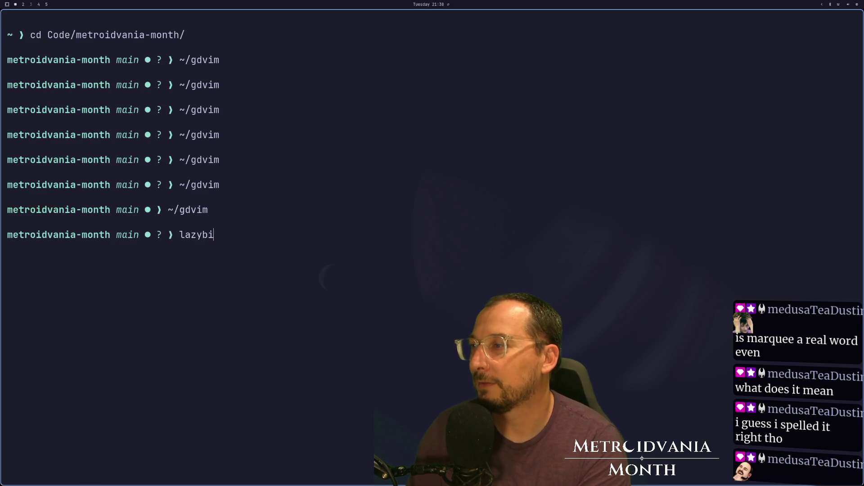
key("BackSpace")
type("t")
key("Return")
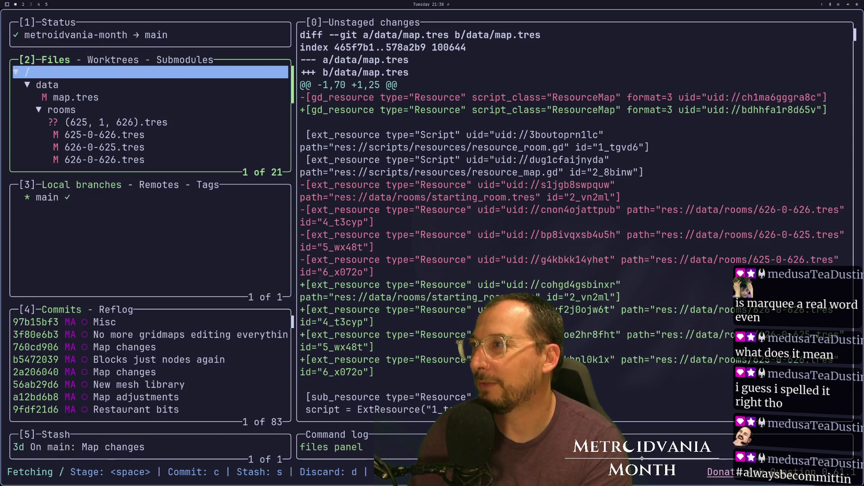
key("Down")
key("Down")
key("Down")
key("Up")
key("Up")
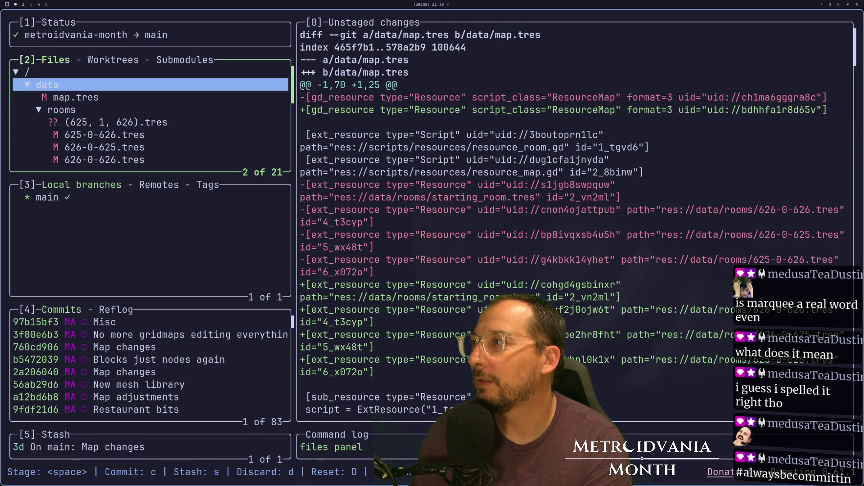
key("space")
key("Down")
key("Down")
key("Down")
key("c")
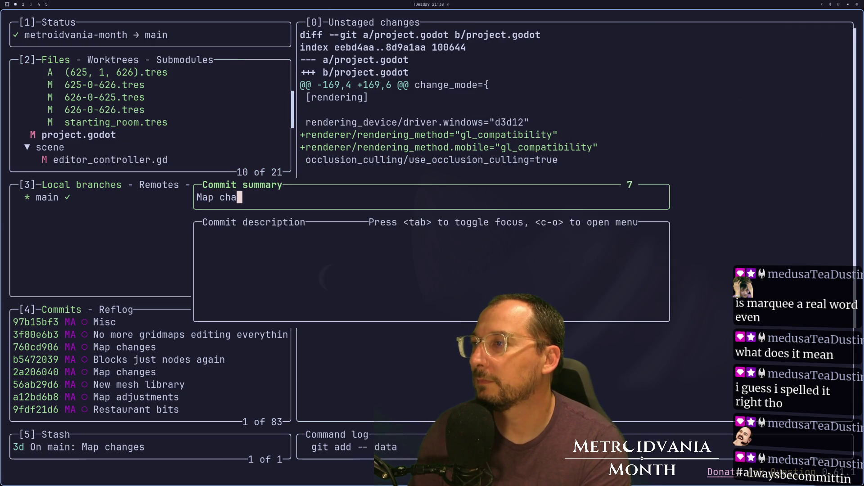
type("s")
key("Return")
Step: Commit project.godot as 'Back to compatibility :('
key("Up")
key("Up")
key("Up")
key("Down")
key("Up")
key("Up")
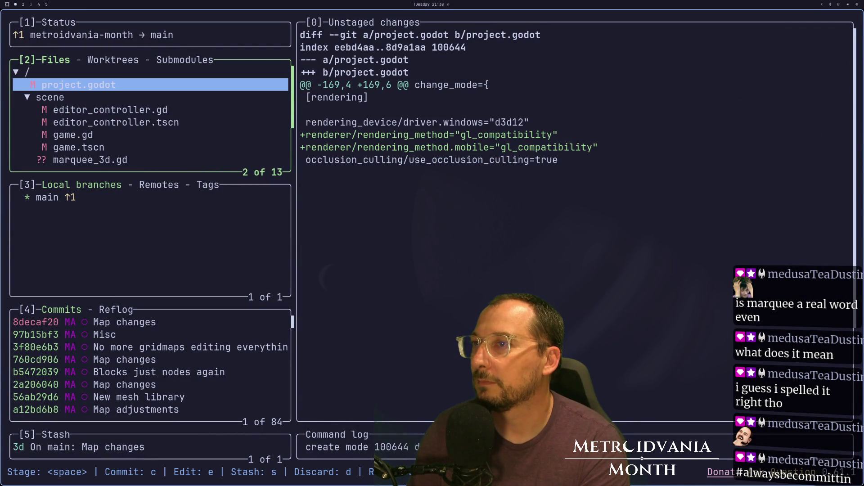
key("space")
key("c")
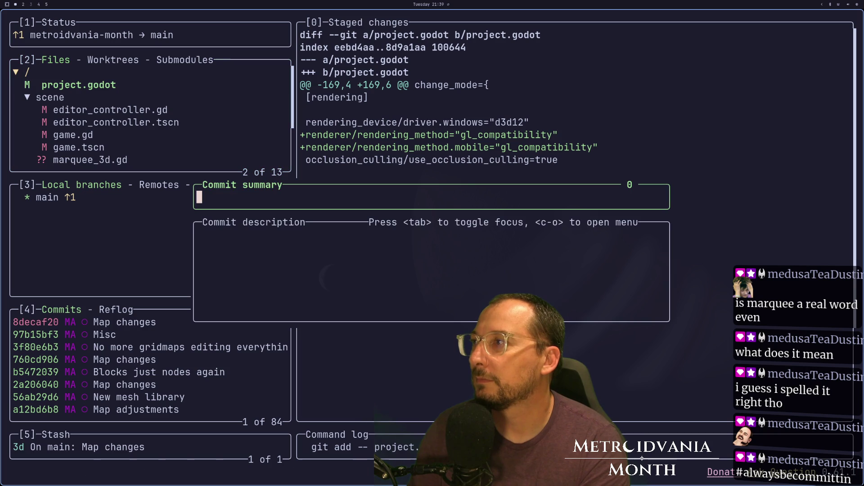
type("Backto compata")
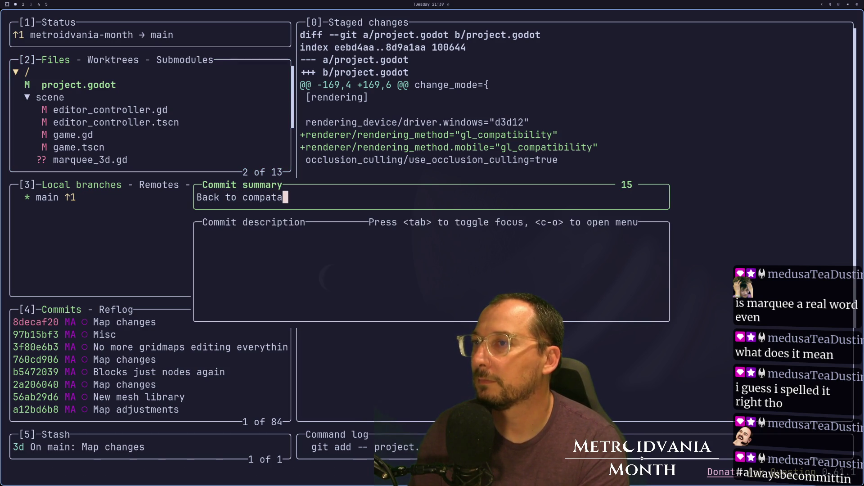
type("tibility :(")
key("Return")
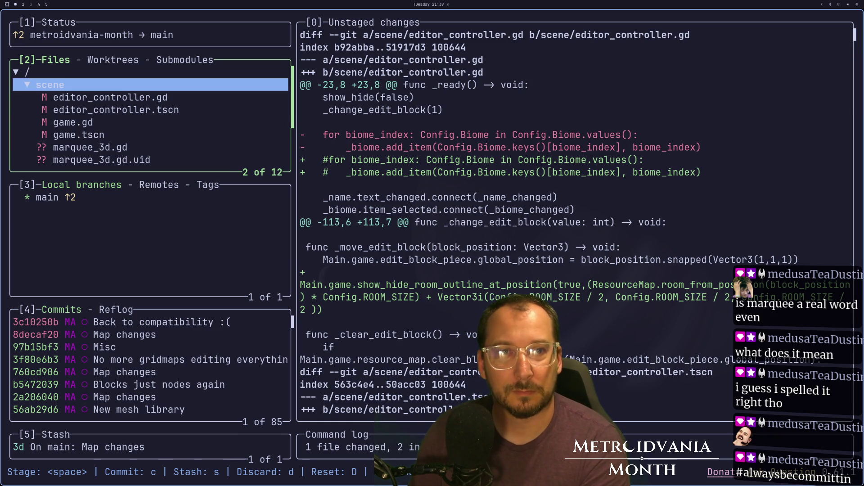
Step: Stage editor_controller.gd, editor_controller.tscn, game.gd and game.tscn
key("Down")
key("Down")
key("Down")
key("Up")
key("Up")
key("Up")
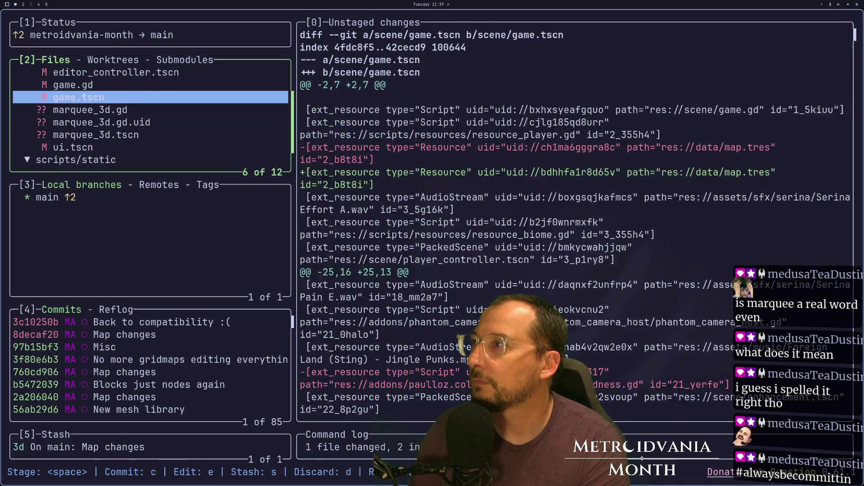
key("Up")
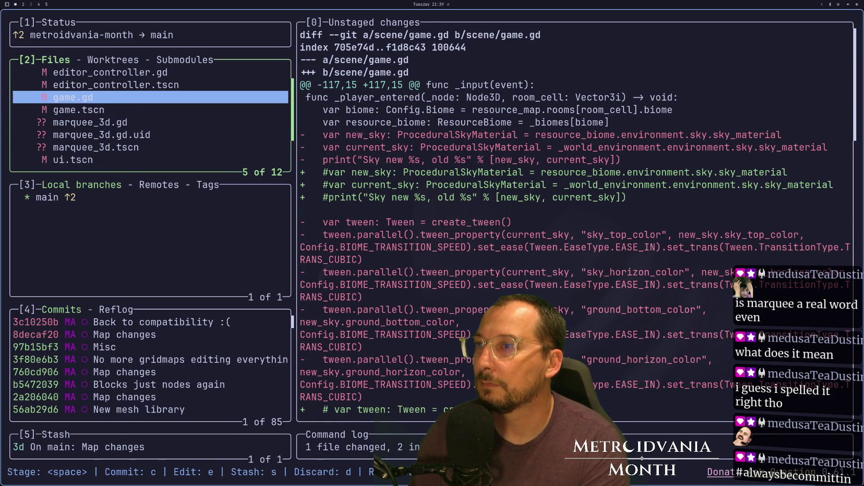
key("Up")
key("Up")
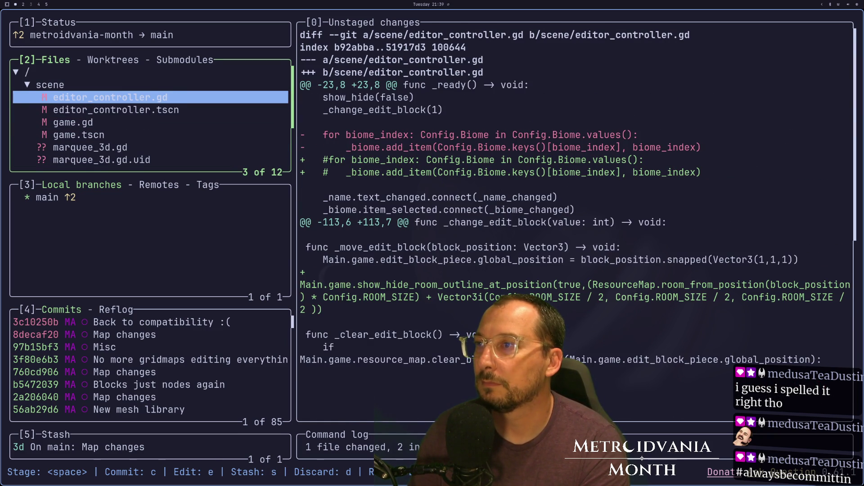
key("Up")
key("Down")
key("space")
key("Down")
key("space")
key("Down")
key("space")
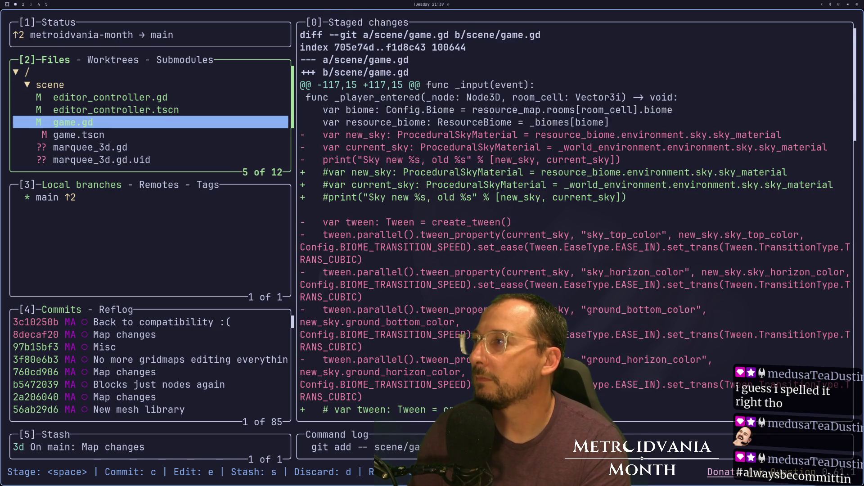
key("Down")
key("space")
Step: Commit the staged game files as 'Work towards biome lighting'
key("c")
key("BackSpace")
key("BackSpace")
type("ork towards biome lig")
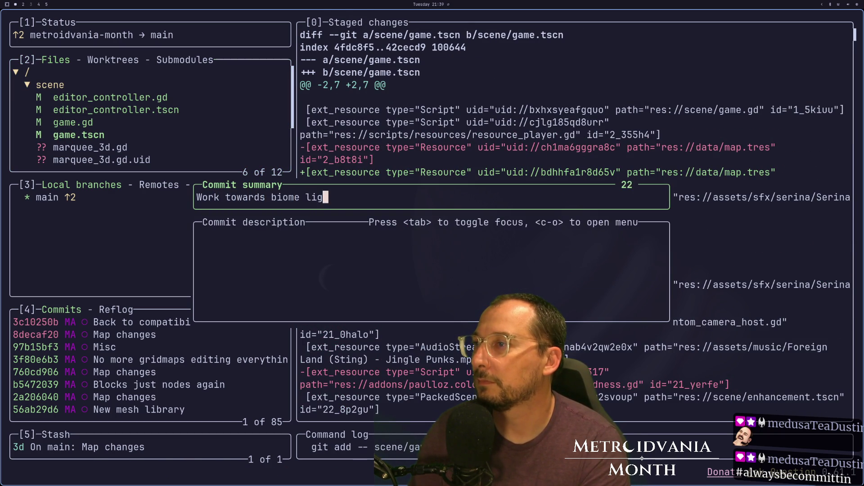
key("Return")
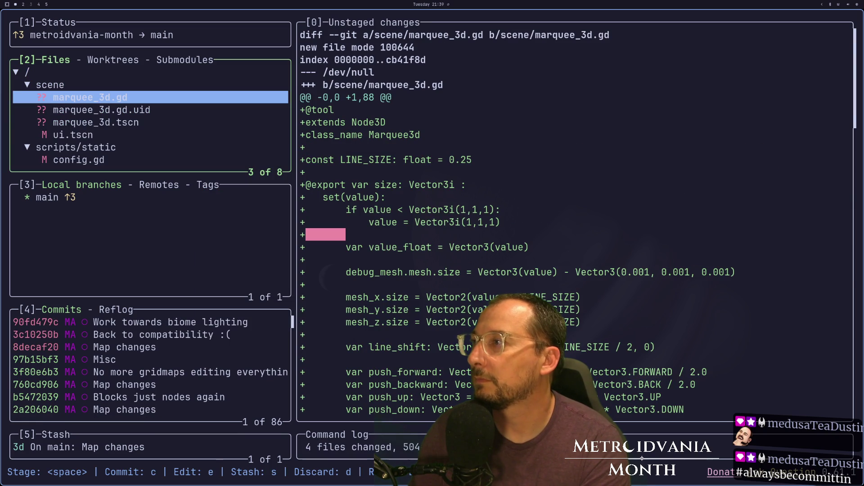
Step: Stage marquee_3d.gd, marquee_3d.gd.uid and marquee_3d.tscn and commit them as 'Marquee for copy pasting'
key("space")
key("Down")
key("space")
key("Down")
key("space")
key("Down")
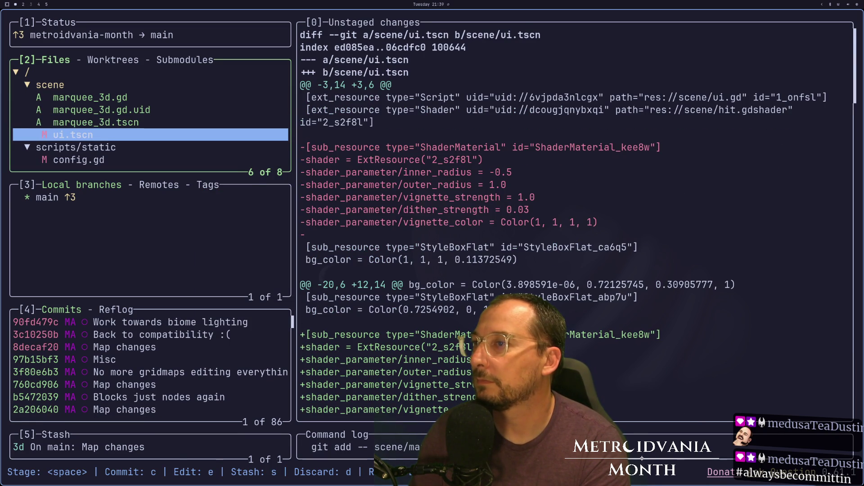
key("Down")
key("Down")
key("Up")
key("Up")
key("Up")
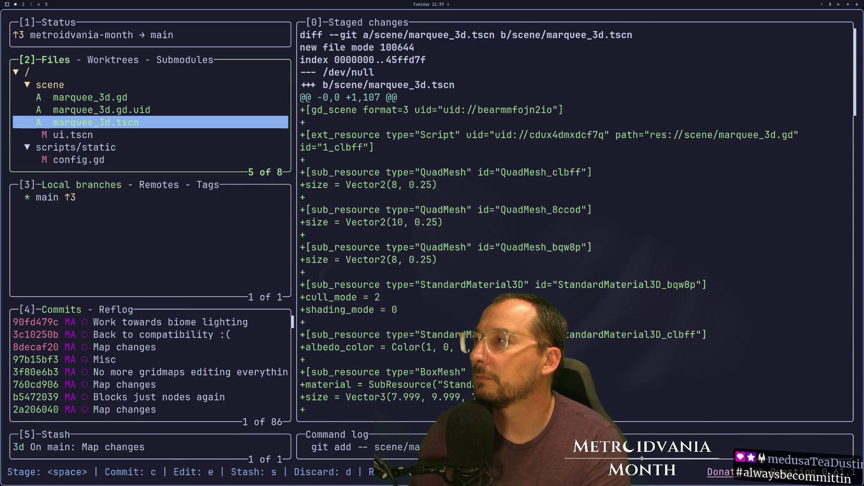
key("Down")
key("Up")
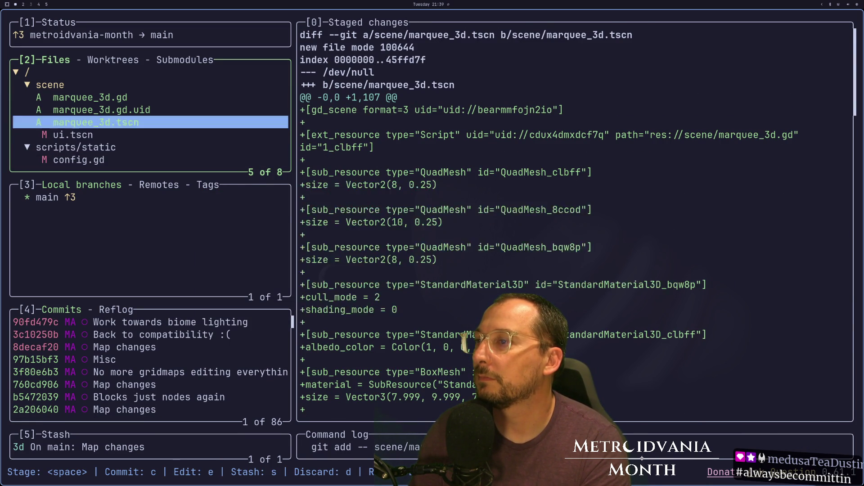
key("c")
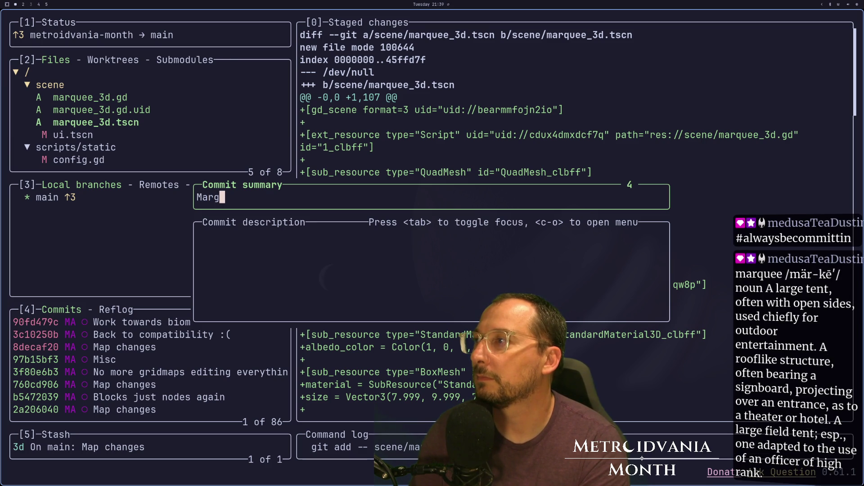
type("Marquee for cop")
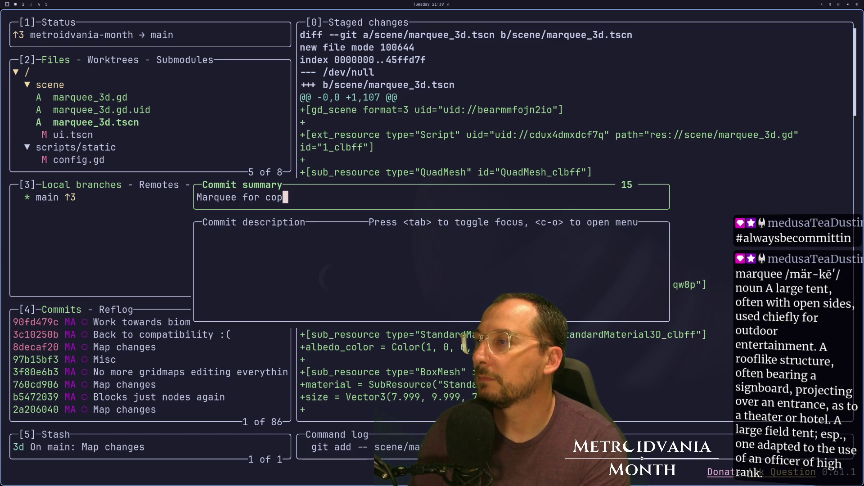
type("y past")
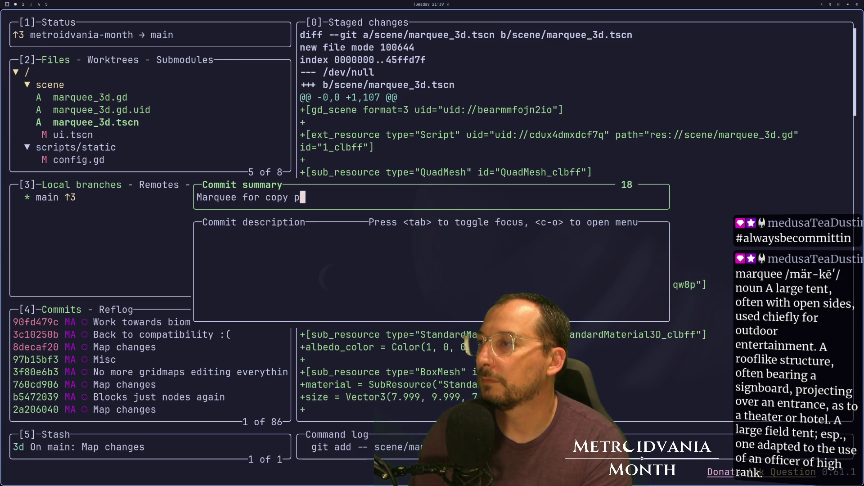
type("ing")
key("Return")
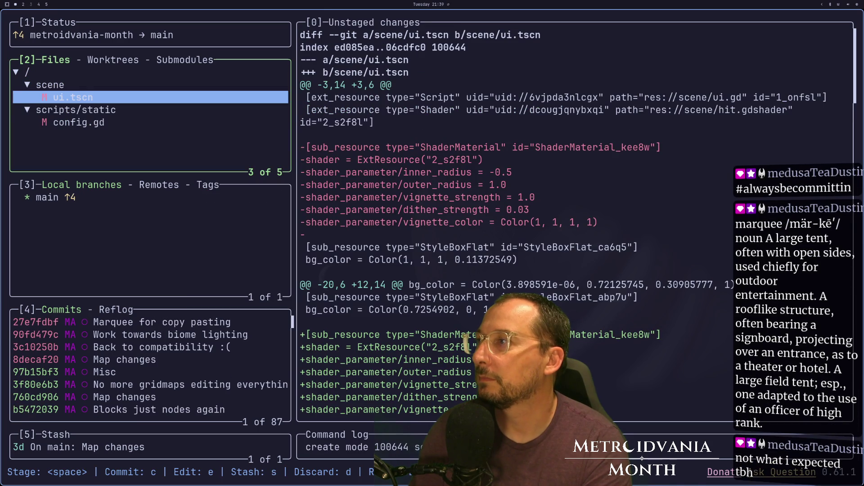
Step: Commit config.gd as 'Biome work'
key("Down")
key("Down")
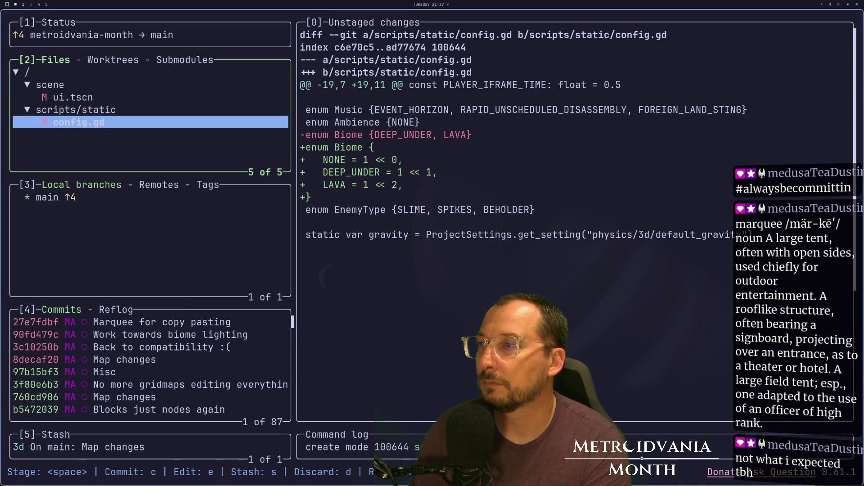
key("space")
type("c")
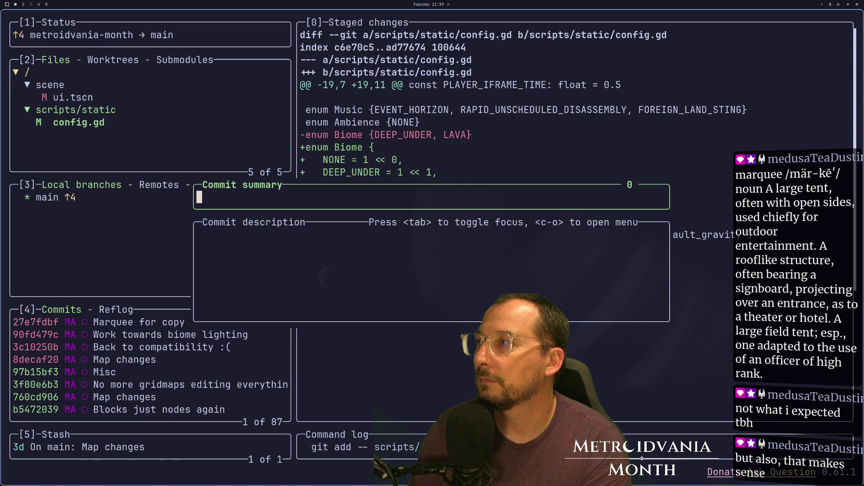
type("io")
type("ork")
key("Return")
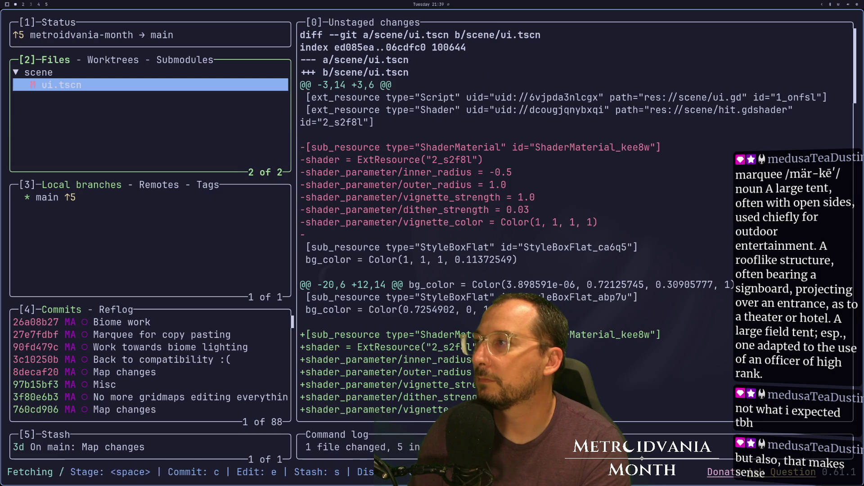
Step: Commit ui.tscn as 'I dunno :p' and push it to main
key("space")
key("c")
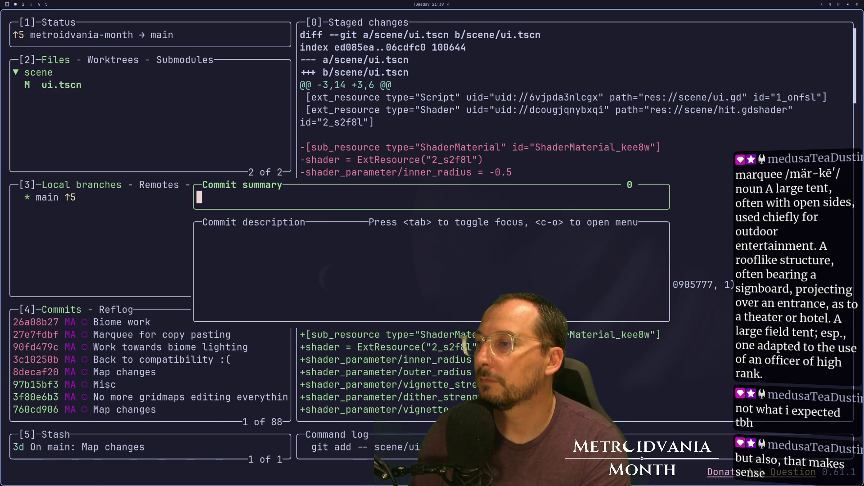
type("I duno :p")
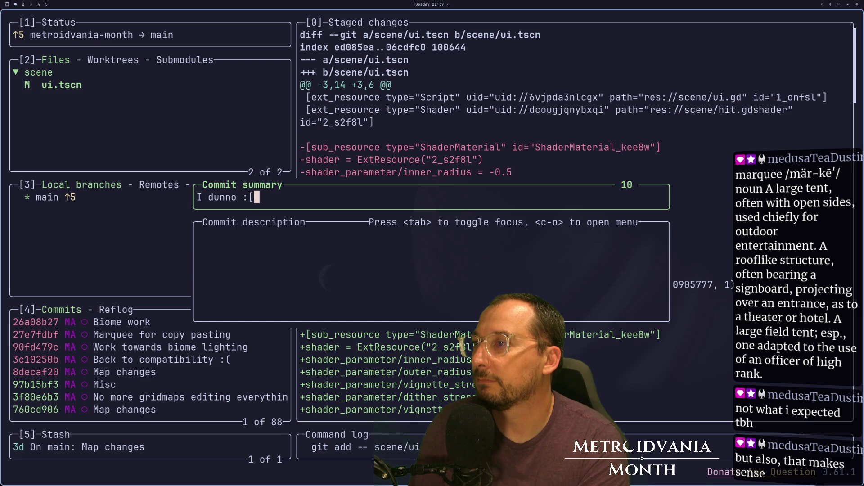
key("Return")
key("shift+p")
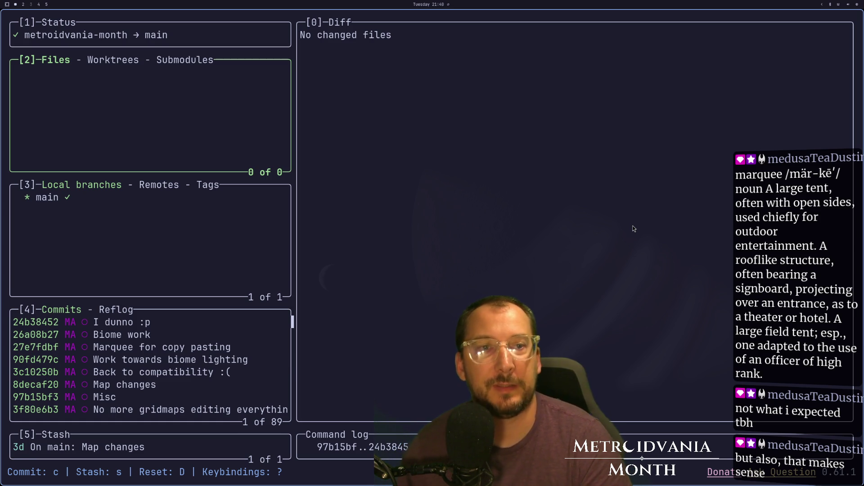
Step: Quit lazygit and open the game level scene in Godot, viewing its walls and floor
key("q")
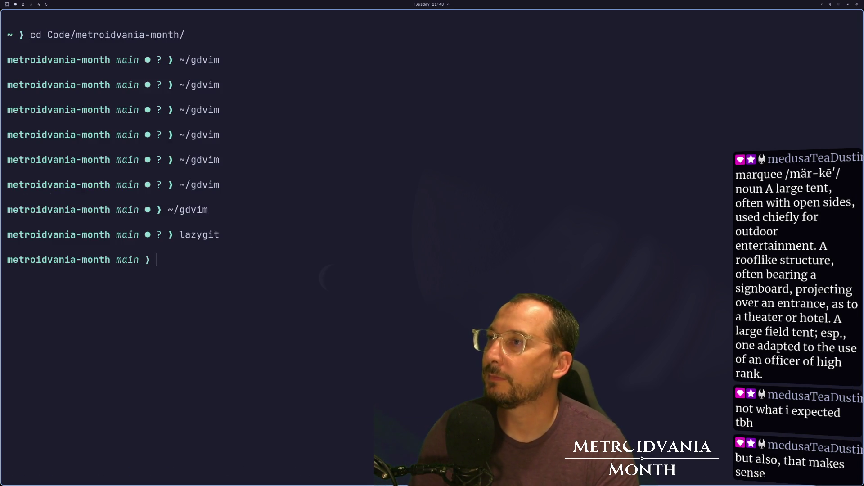
key("super+2")
mouse_move(495, 202)
left_mouse_down()
mouse_move(590, 289)
mouse_move(565, 285)
mouse_move(565, 296)
mouse_move(538, 296)
mouse_move(474, 275)
mouse_move(411, 270)
mouse_move(290, 196)
left_mouse_up()
mouse_move(236, 37)
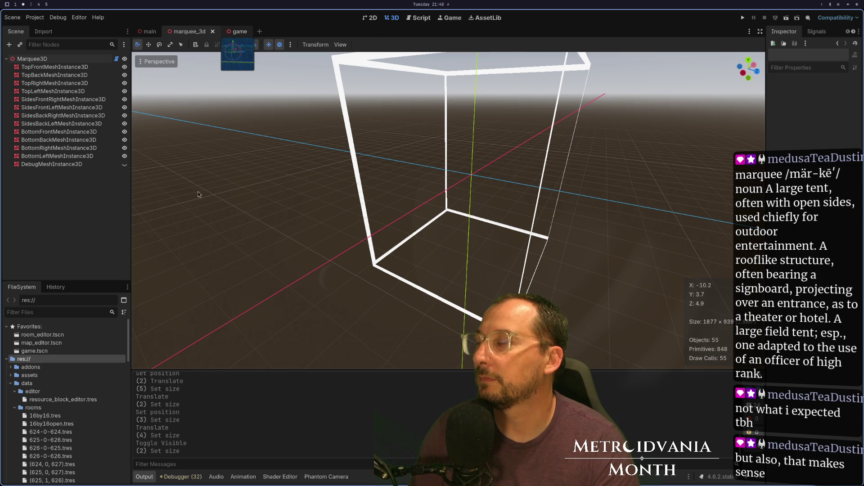
left_click(240, 31)
mouse_move(480, 183)
left_mouse_down()
mouse_move(281, 227)
mouse_move(360, 214)
left_mouse_up()
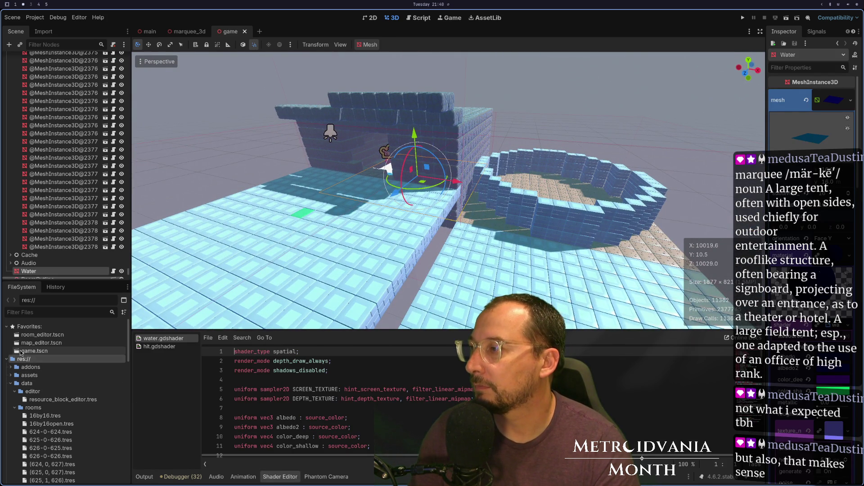
Step: Filter files by 'mar', drop marquee_3d.tscn into the level and move it toward the circular wall
type("mar")
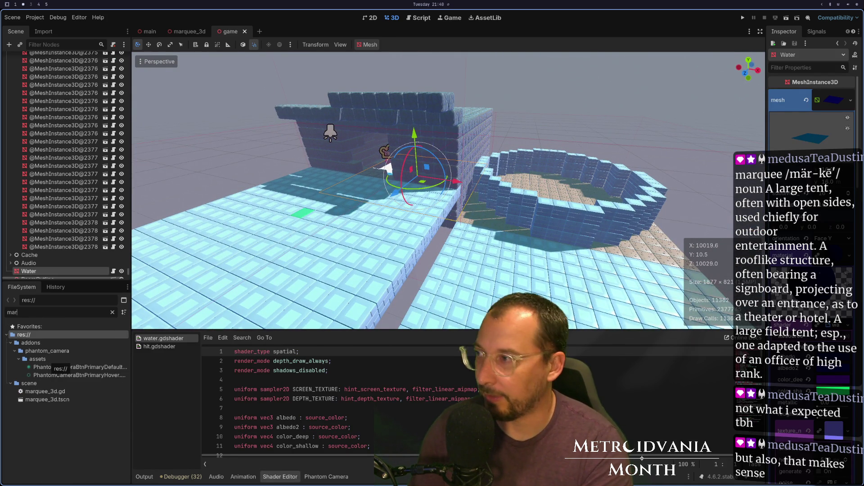
mouse_move(48, 399)
left_mouse_down()
mouse_move(331, 259)
mouse_move(324, 248)
left_mouse_up()
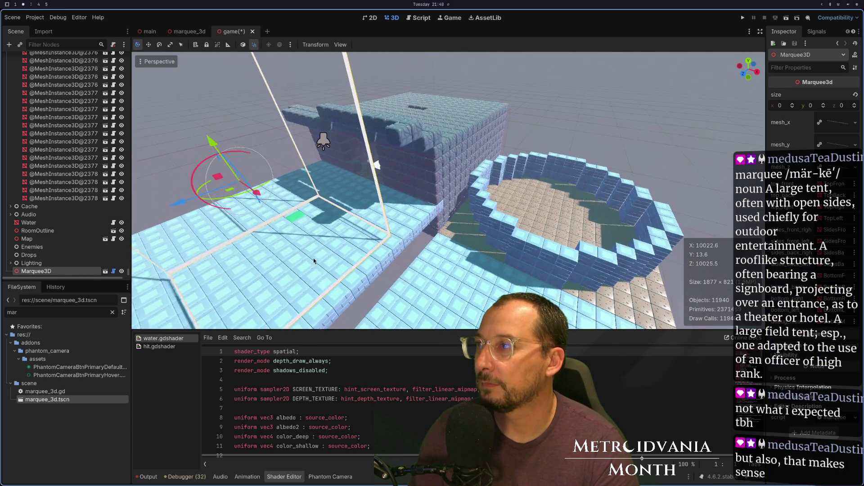
left_click_drag(333, 148, 349, 202)
left_click_drag(390, 243, 489, 289)
mouse_move(414, 300)
left_mouse_down()
mouse_move(509, 217)
mouse_move(505, 225)
mouse_move(550, 213)
mouse_move(563, 219)
left_mouse_up()
mouse_move(531, 158)
left_mouse_down()
mouse_move(528, 168)
mouse_move(422, 170)
mouse_move(462, 162)
mouse_move(414, 204)
mouse_move(418, 224)
mouse_move(439, 243)
mouse_move(450, 211)
left_mouse_up()
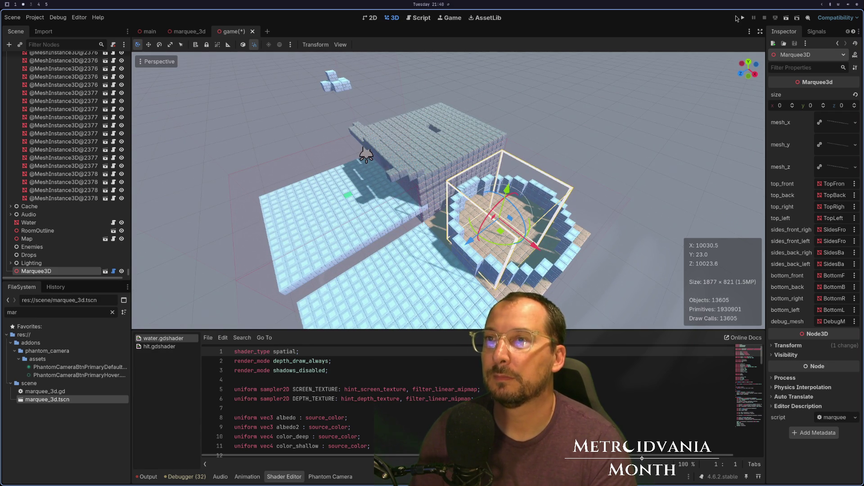
Step: Fine-tune the marquee box beside the wall, nudging it along X and lowering it slightly
left_click_drag(552, 107, 555, 87)
scroll(536, 161, "up", 5)
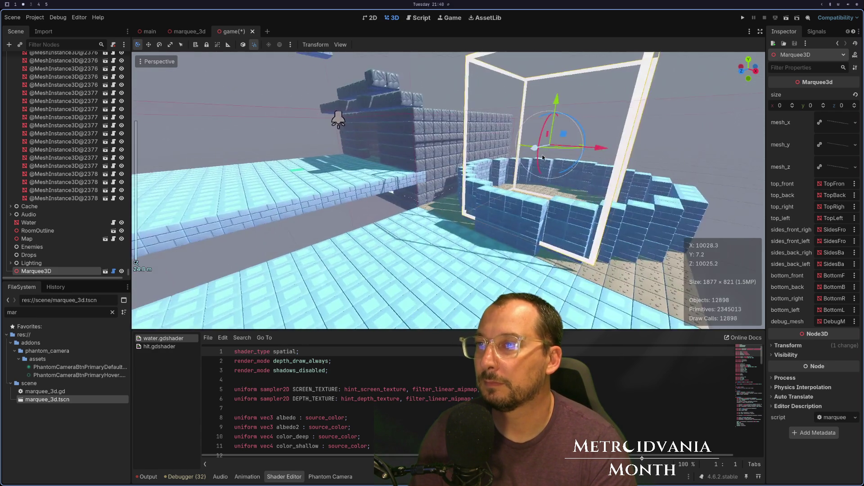
left_click_drag(536, 161, 499, 171)
mouse_move(501, 171)
left_mouse_down()
mouse_move(514, 167)
mouse_move(482, 169)
left_mouse_up()
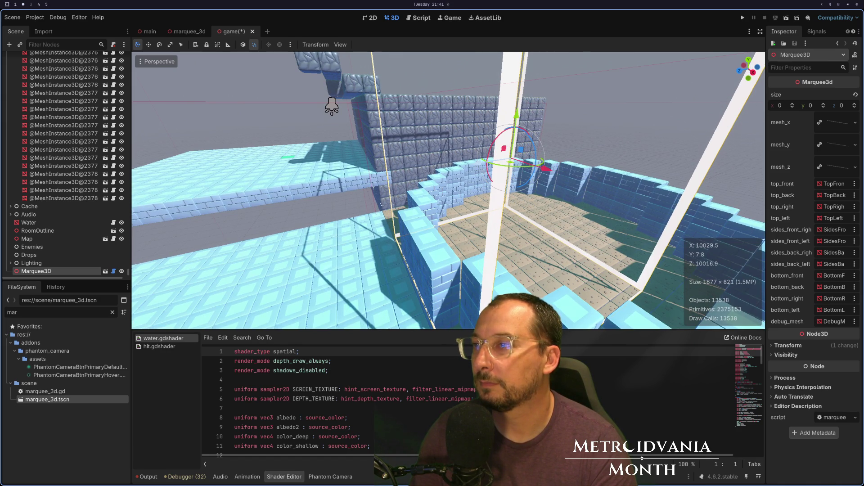
scroll(458, 195, "down", 3)
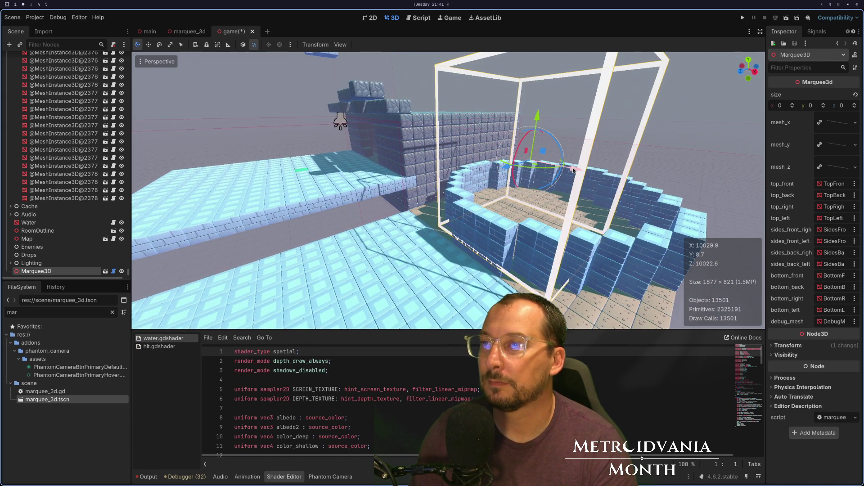
mouse_move(573, 170)
left_mouse_down()
mouse_move(585, 171)
mouse_move(545, 207)
mouse_move(503, 218)
left_mouse_up()
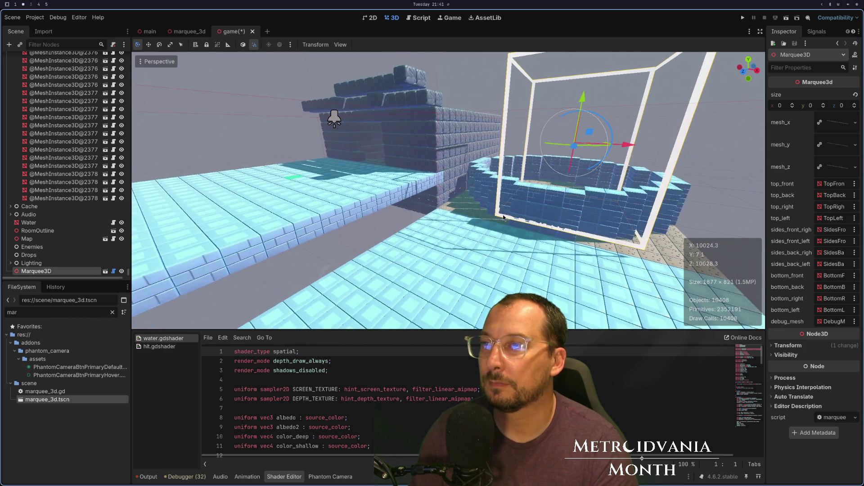
mouse_move(580, 105)
left_mouse_down()
mouse_move(549, 135)
mouse_move(527, 136)
mouse_move(552, 138)
mouse_move(556, 222)
left_mouse_up()
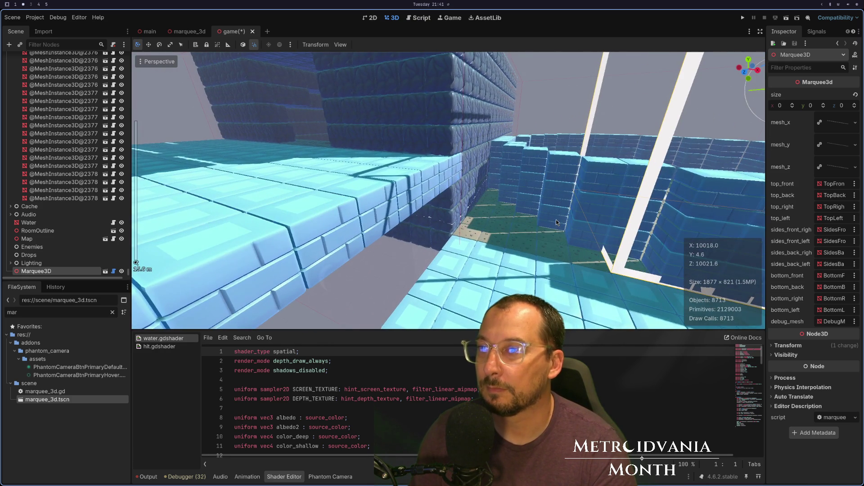
scroll(612, 172, "down", 2)
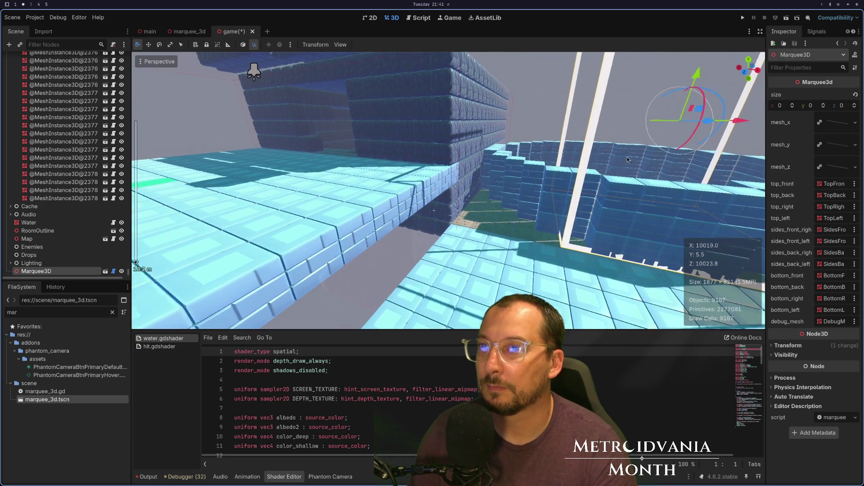
Step: Run the game twice, stopping it each time after the Nil 'mesh' access error
left_click(742, 18)
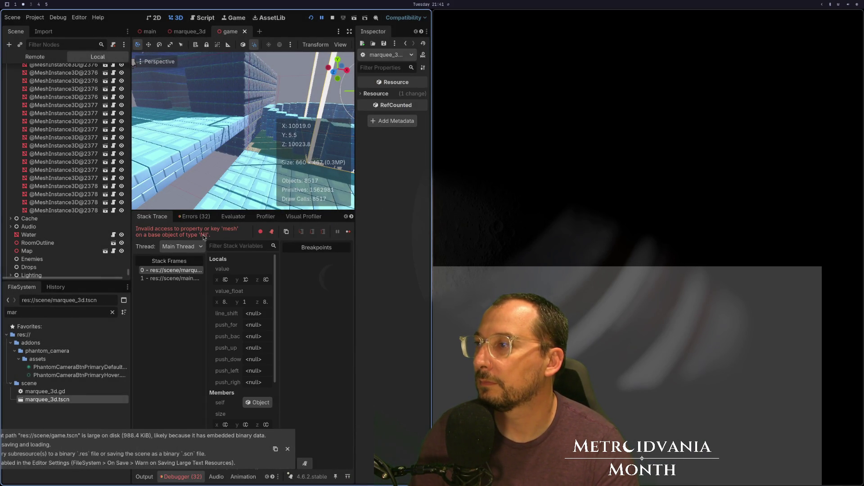
left_click(332, 18)
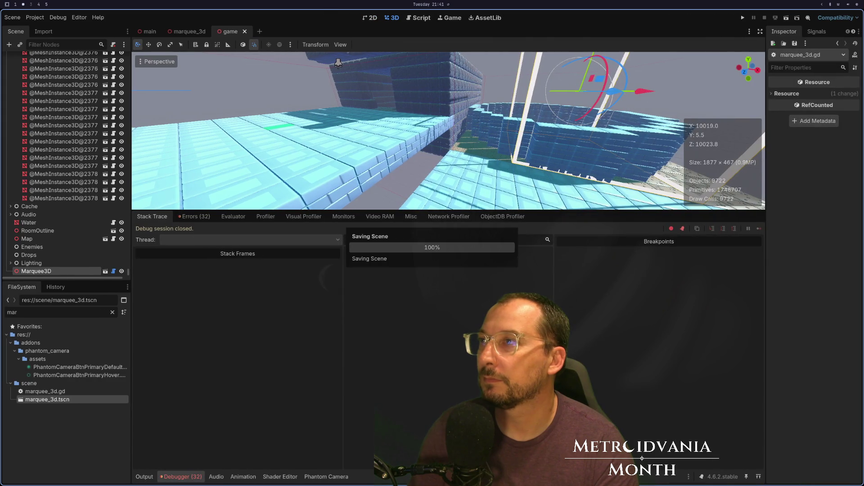
left_click(743, 18)
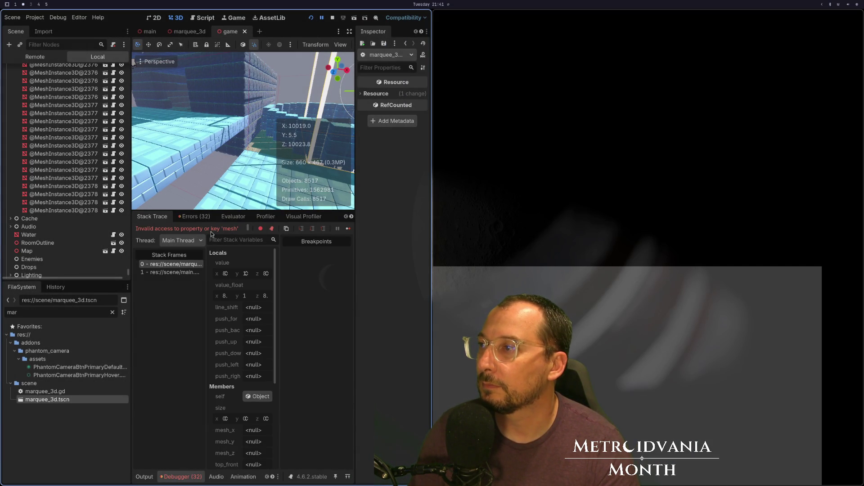
left_click(329, 23)
key("super+1")
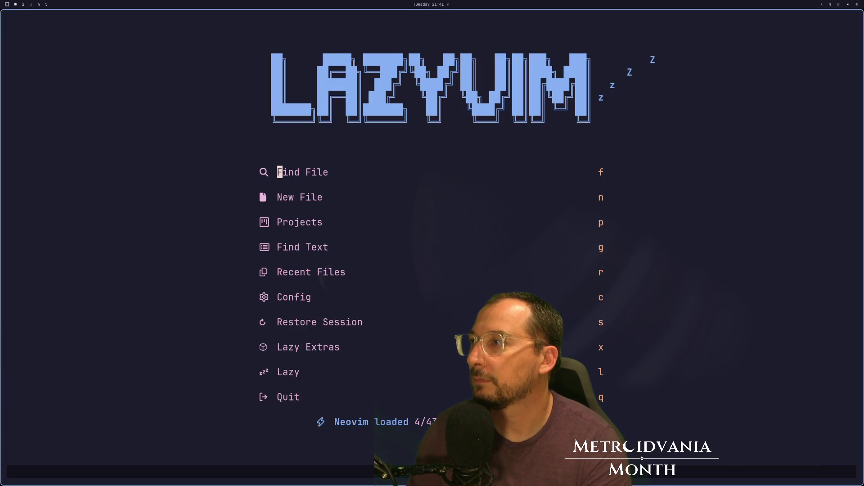
Step: Open marquee_3d.gd in Neovim and search it for the mesh references
type("fmar")
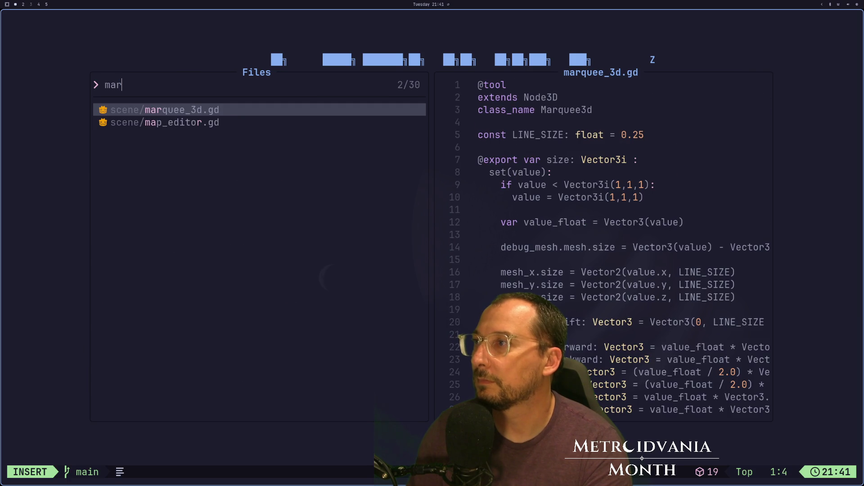
key("Return")
key("j")
key("slash")
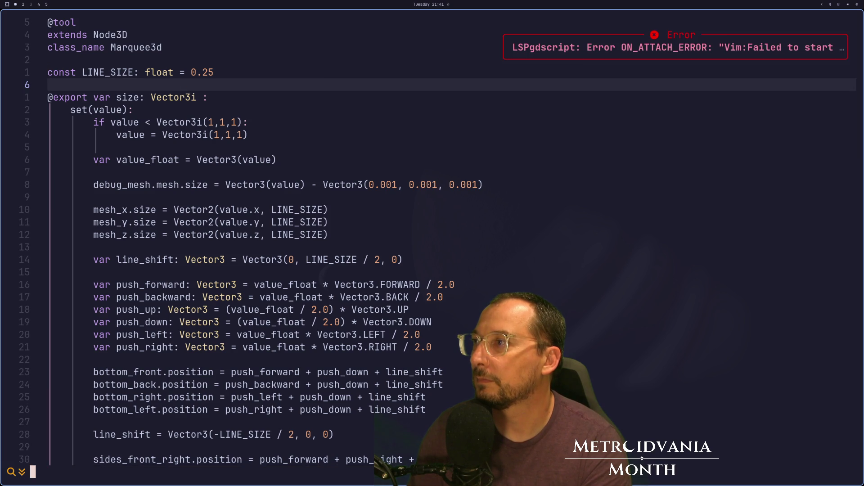
type("mes")
key("Return")
key("n")
key("n")
key("n")
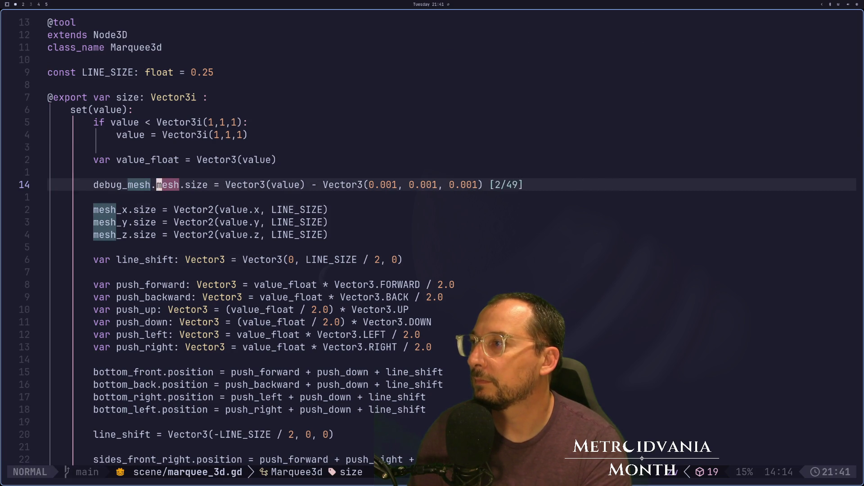
key("Escape")
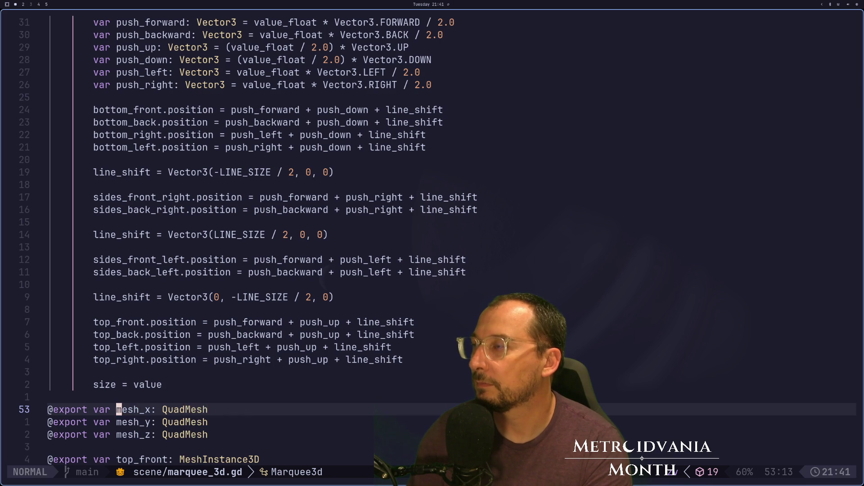
key("k")
key("k")
key("k")
key("g")
key("g")
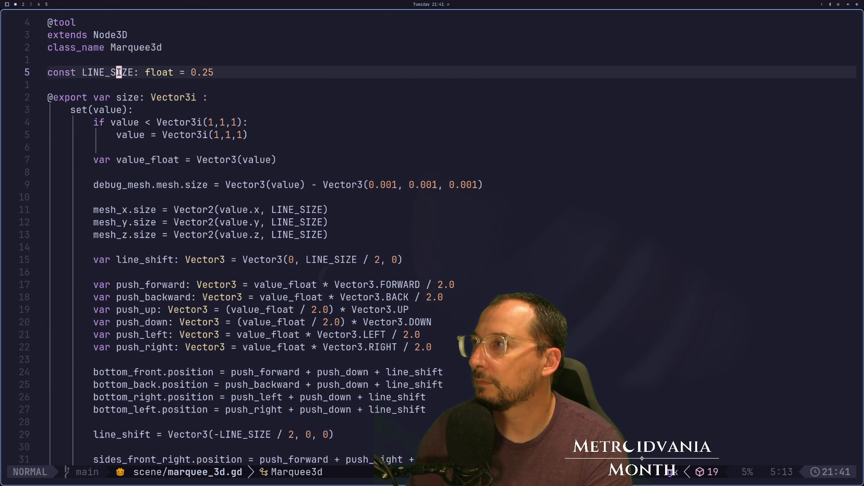
key("}")
key("}")
key("}")
Step: Rerun the game in Godot, then locate the debug_mesh size line in the script
key("super+2")
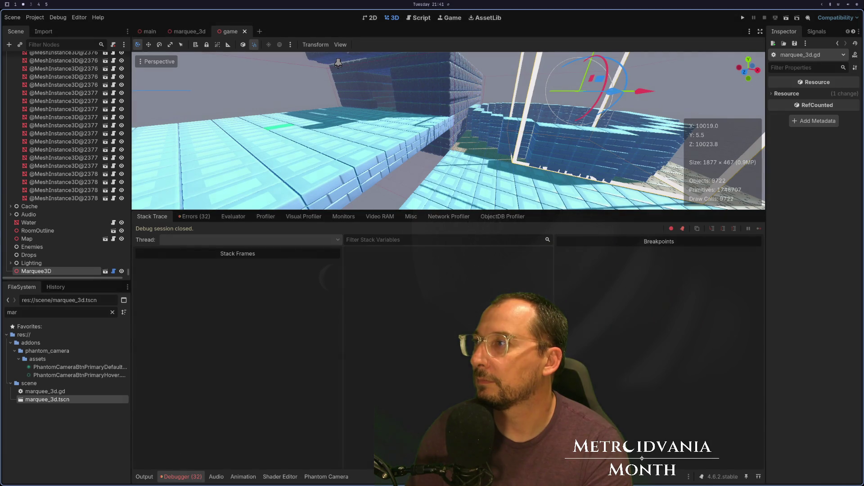
left_click(743, 18)
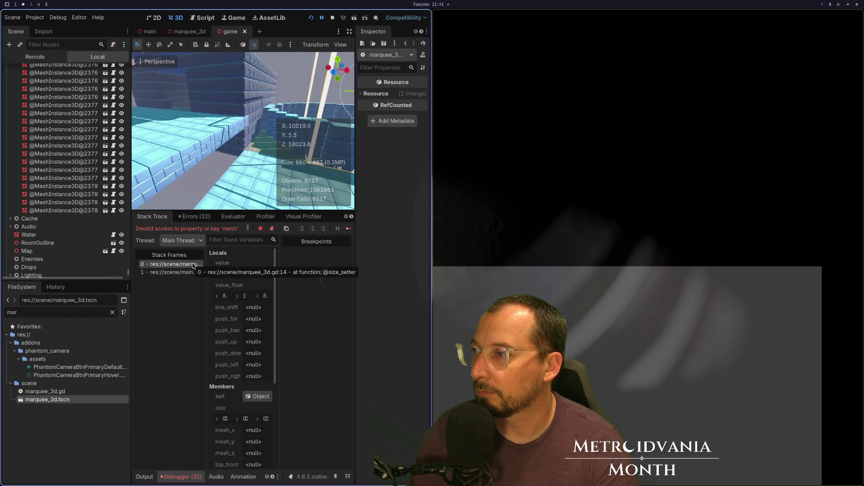
key("super+1")
key("1")
key("0")
key("k")
key("6")
key("k")
key("4")
key("j")
key("j")
key("j")
key("j")
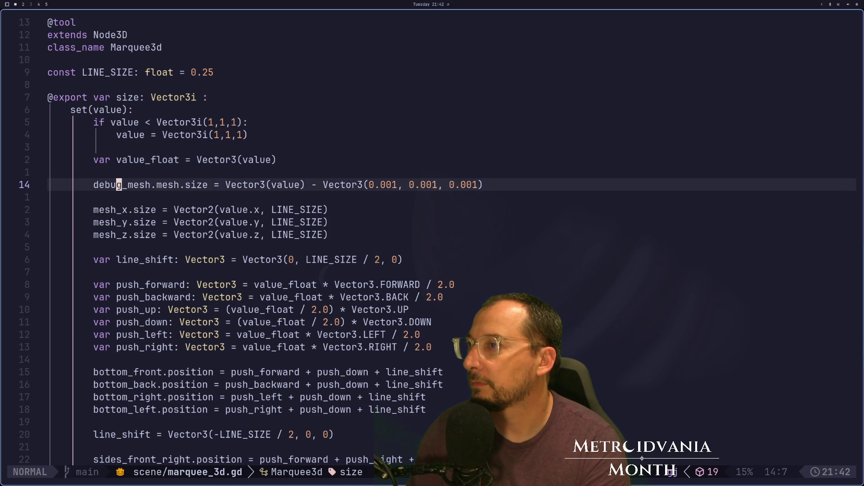
Step: Read down through the size setter to the exported mesh variables
key("j")
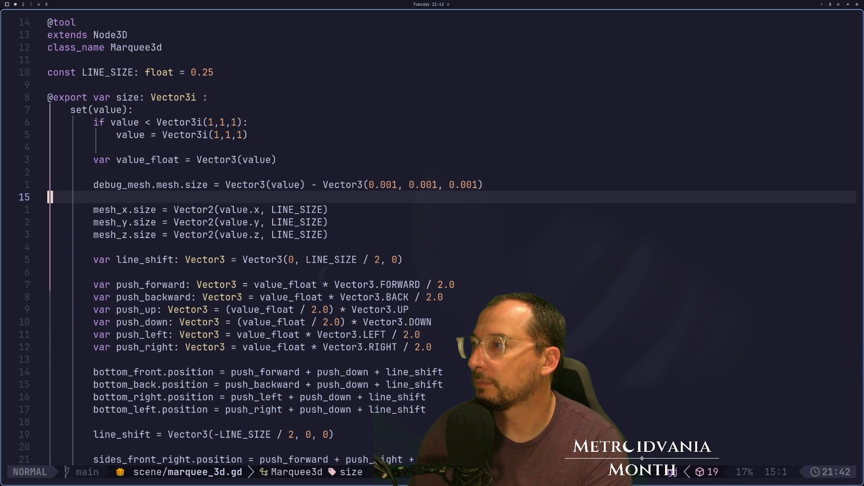
key("k")
key("j")
key("1")
key("4")
key("j")
key("2")
key("0")
key("j")
key("j")
key("j")
key("j")
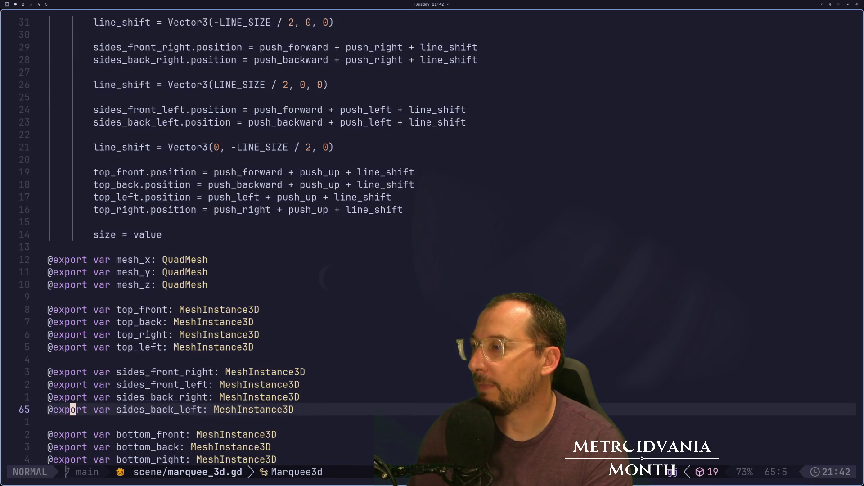
Step: Open the marquee_3d scene in Godot, then return to the top of the script
key("super+2")
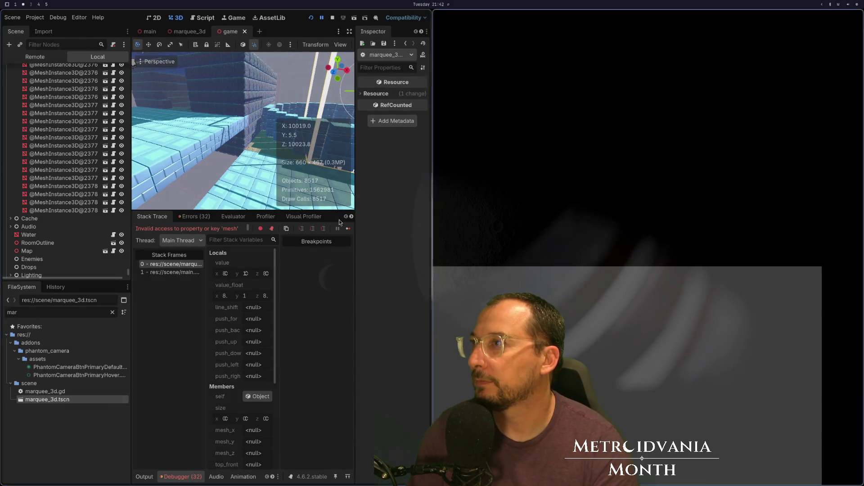
left_click(195, 31)
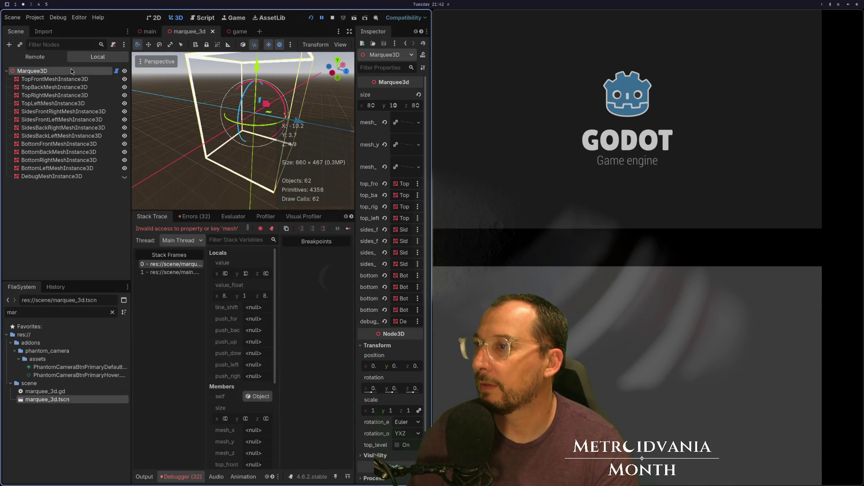
key("super+1")
key("super+2")
key("super+1")
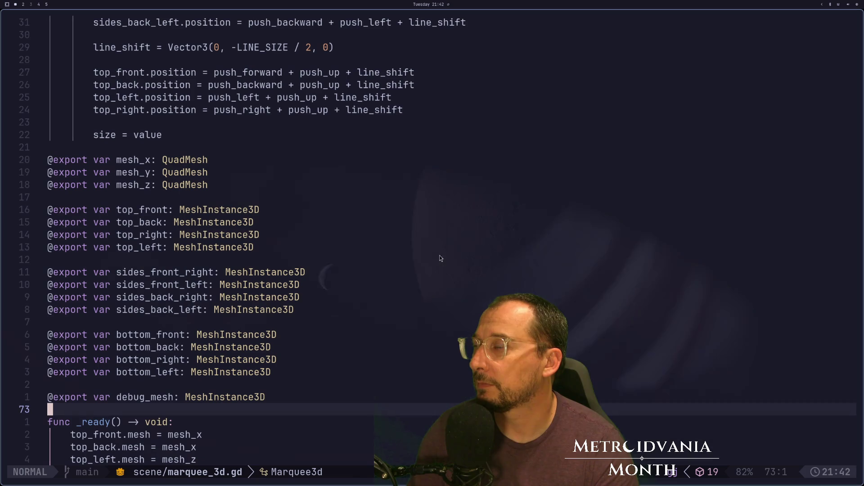
key("g")
key("g")
key("j")
key("j")
key("j")
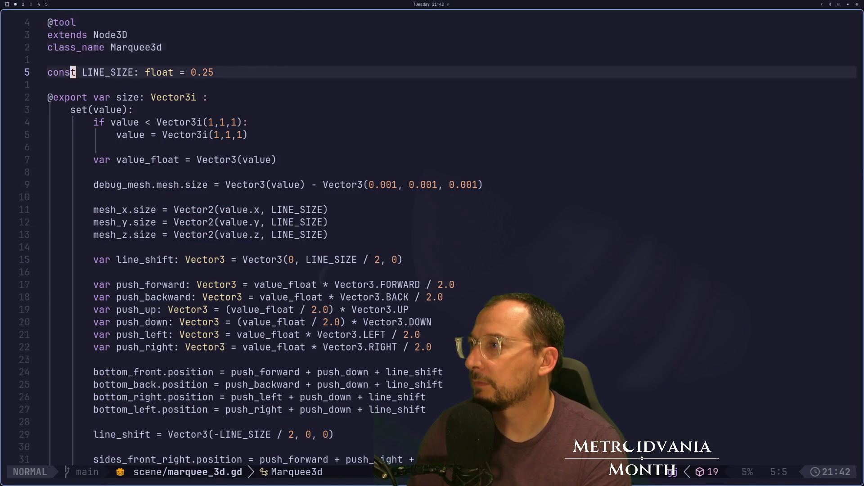
Step: Comment out the debug_mesh size line with #, save with :w, and run the game with F5
type("10j")
type("ka#")
key("Escape")
type(":w")
key("Return")
key("super+2")
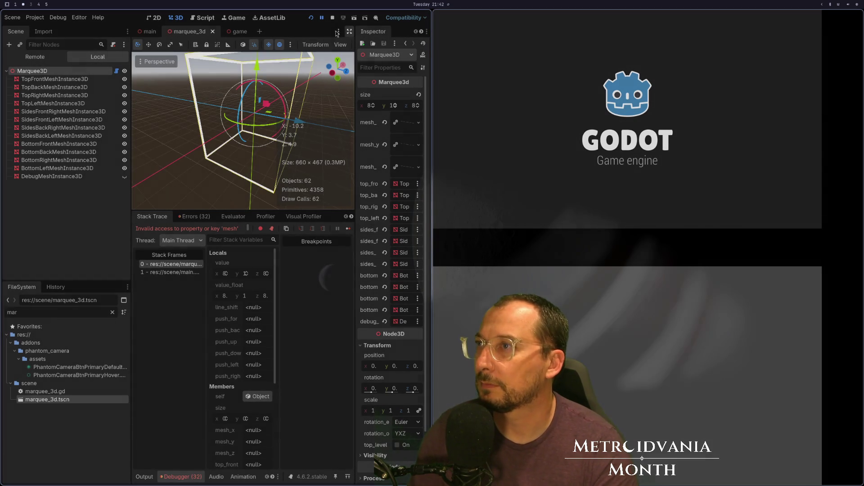
key("F5")
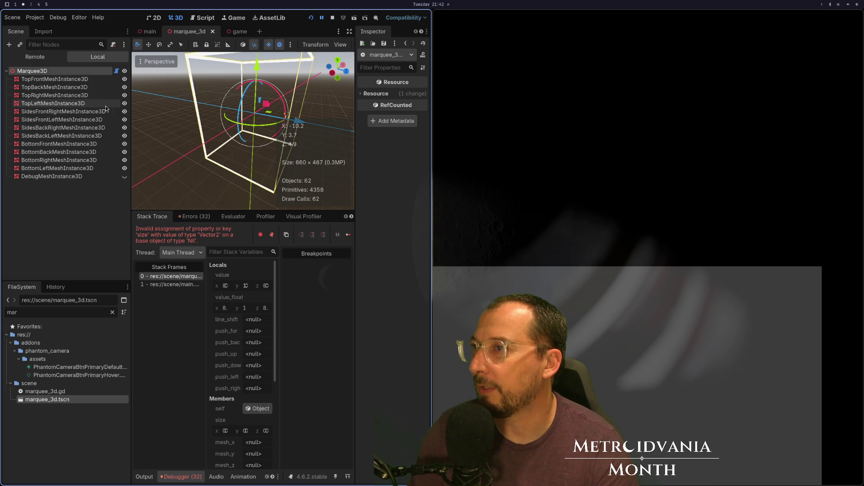
Step: Check the Marquee3D node's properties and size setter code, then stop the running game
left_click(72, 69)
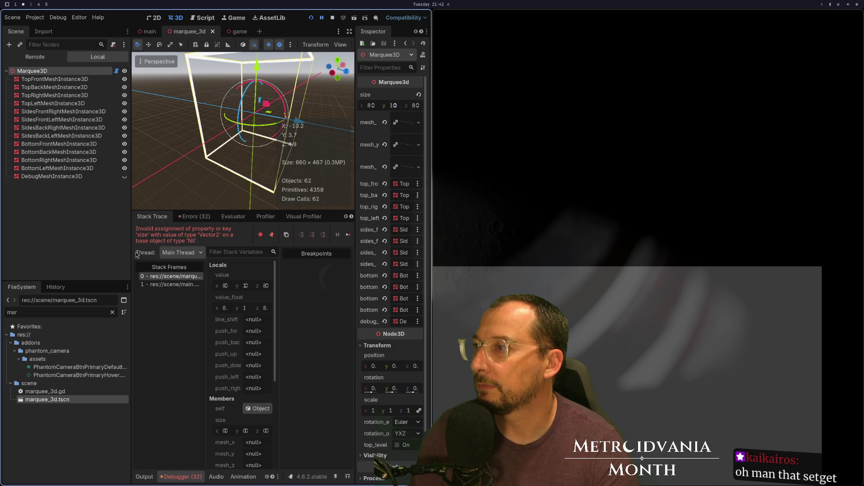
left_click(174, 277)
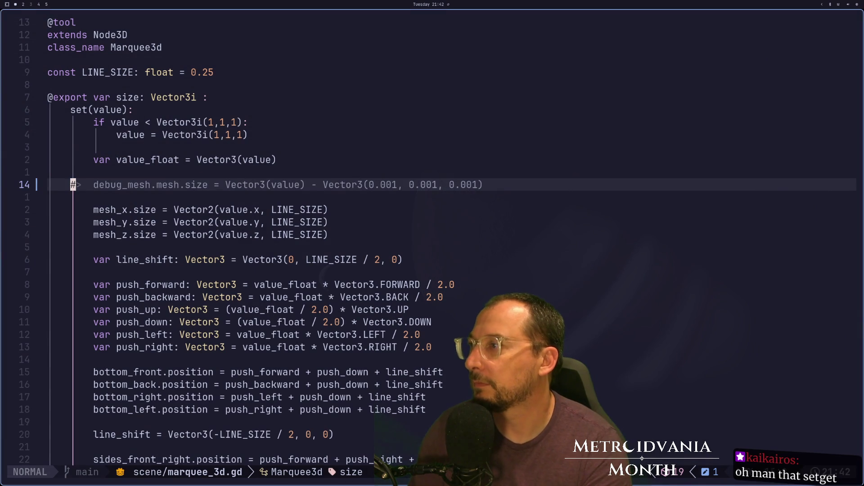
key("j")
key("j")
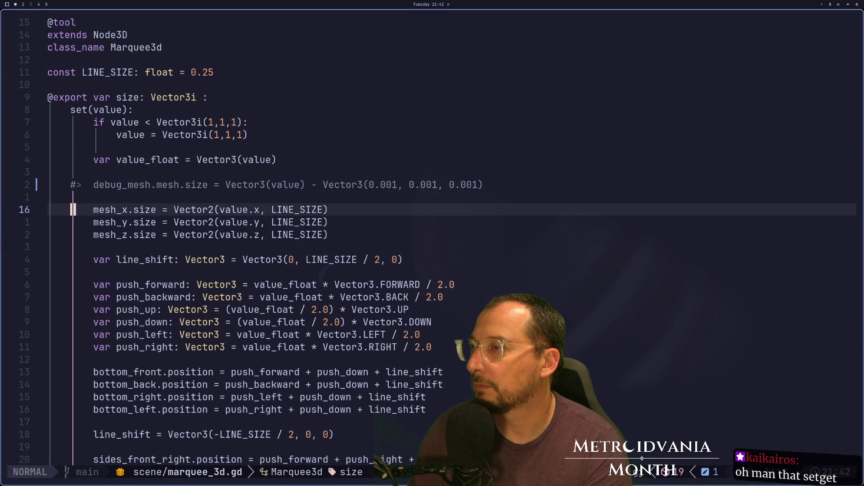
key("j")
key("j")
key("j")
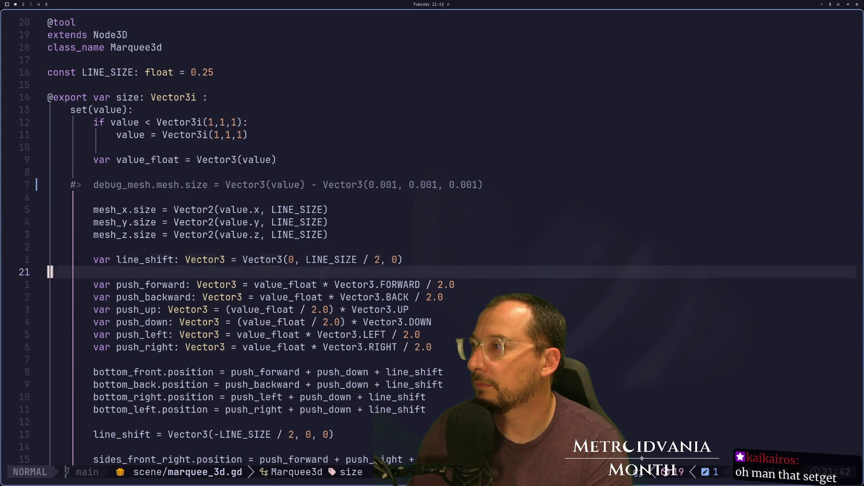
key("k")
key("k")
key("k")
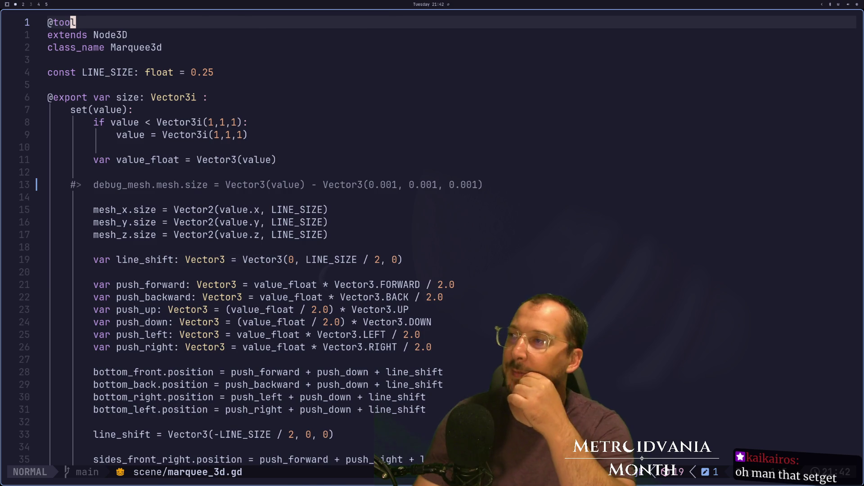
key("super+2")
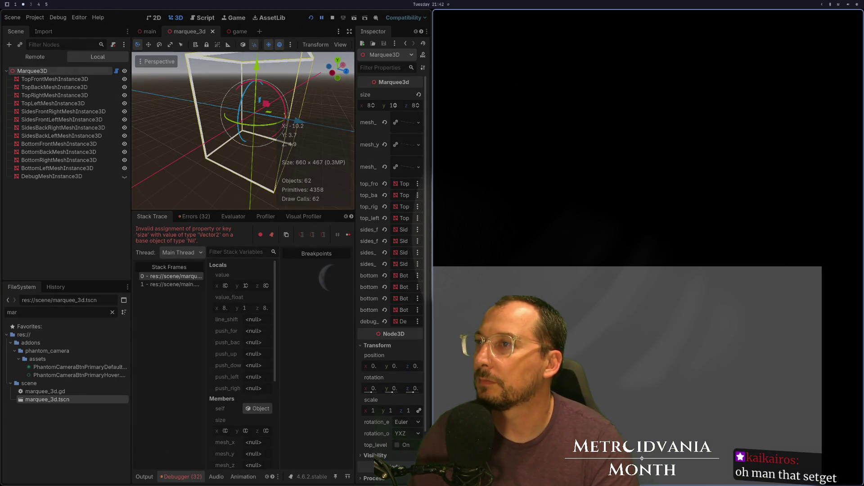
left_click(333, 17)
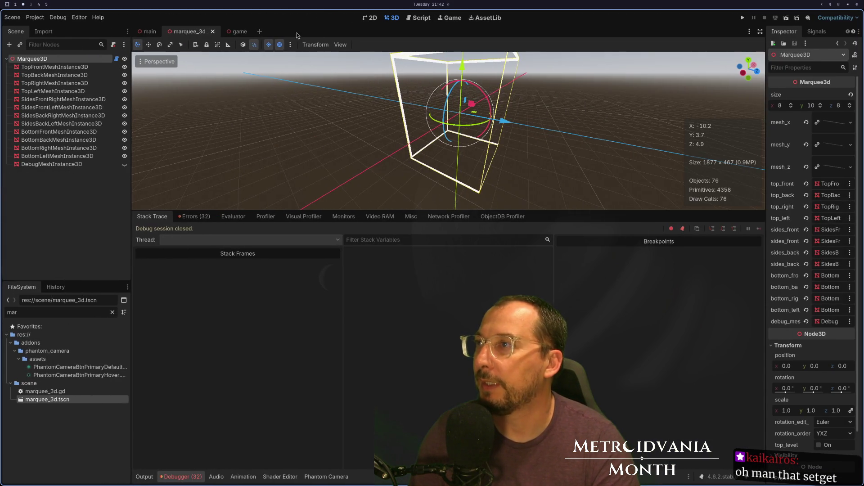
Step: Review the size setter and _ready mesh assignments in marquee_3d.gd
key("super+1")
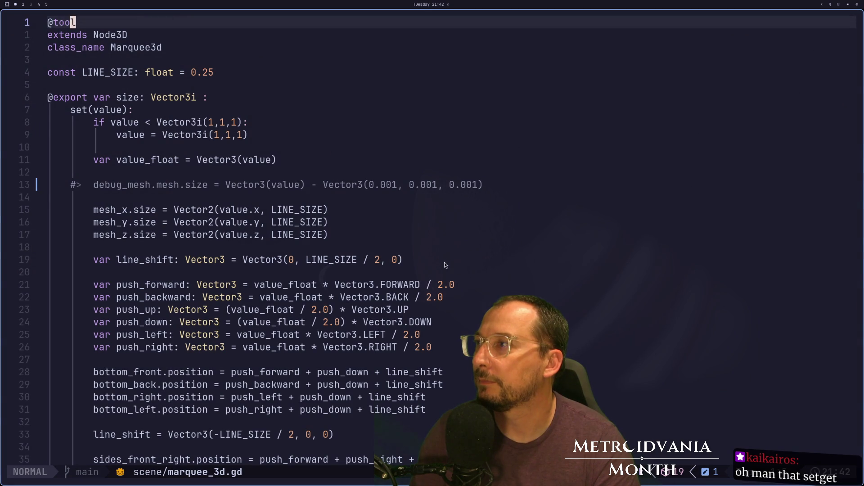
key("7")
key("j")
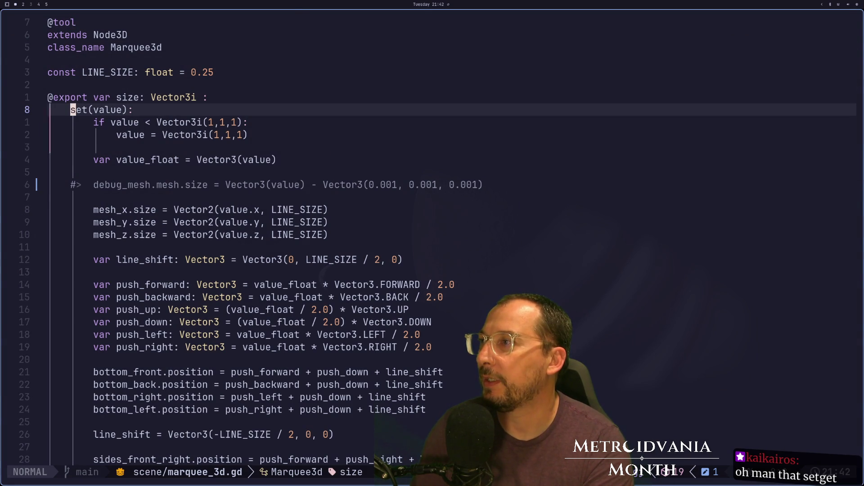
key("j")
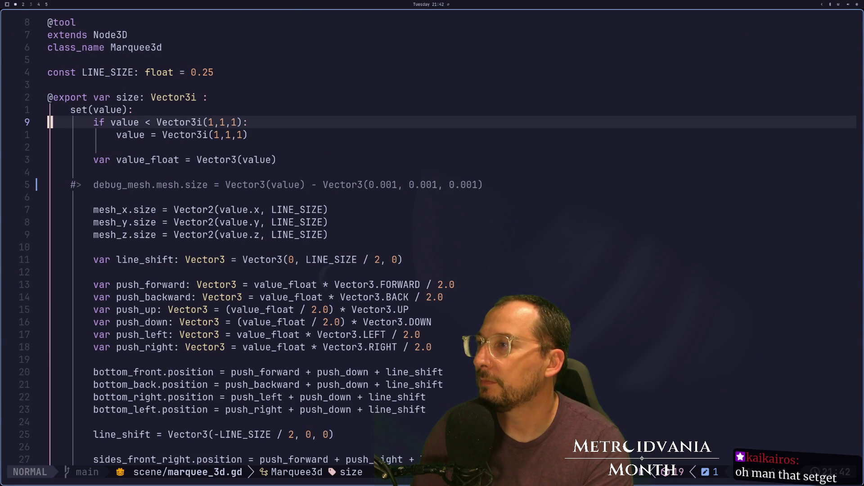
key("j")
key("j")
key("j")
key("k")
key("k")
key("k")
key("k")
key("j")
key("j")
key("j")
key("k")
key("k")
key("k")
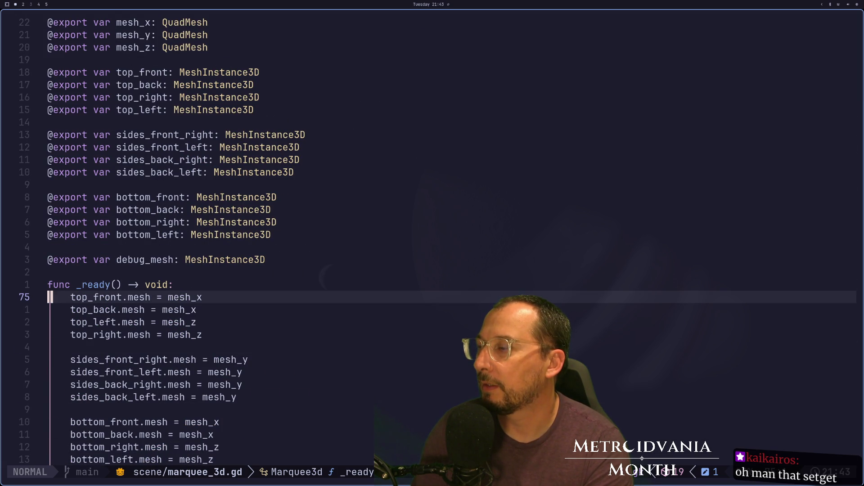
key("j")
key("j")
key("j")
key("k")
key("k")
key("k")
key("k")
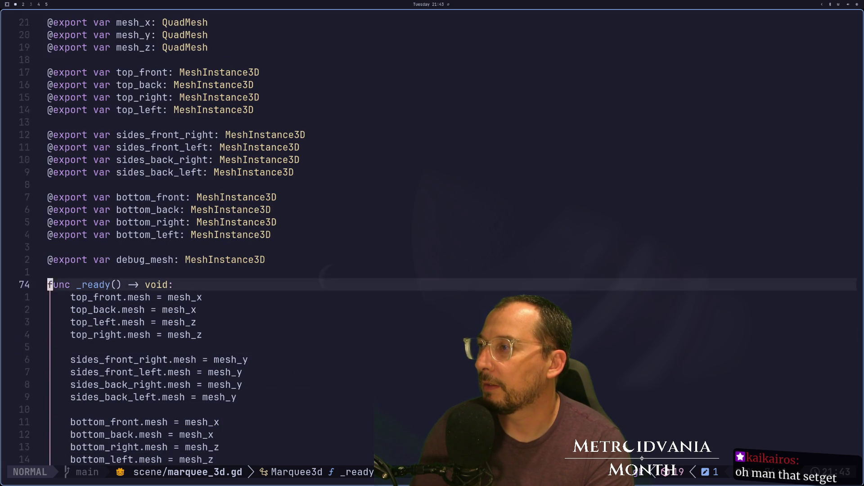
key("k")
key("k")
key("k")
key("k")
key("k")
key("k")
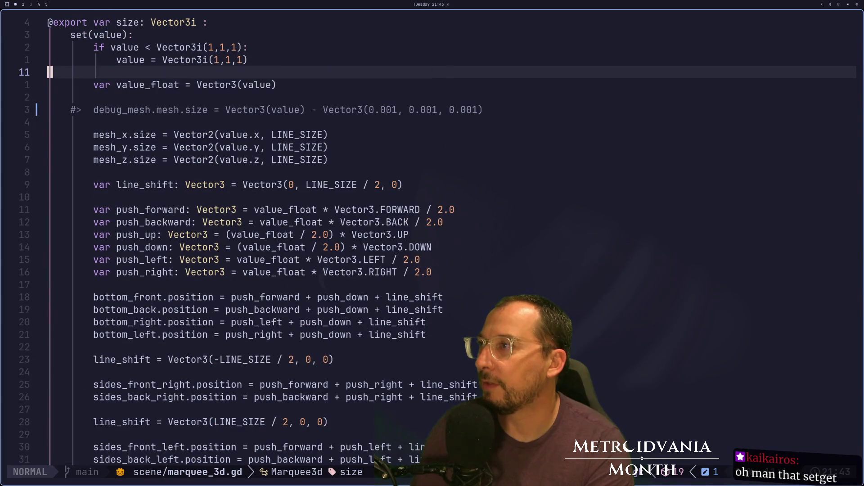
key("j")
key("j")
key("j")
Step: Uncomment the debug_mesh size line in the size setter
key("c")
key("w")
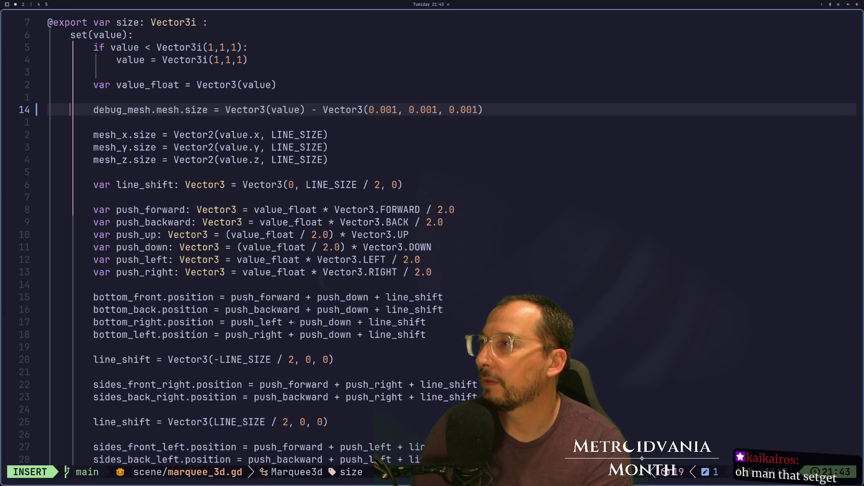
key("Escape")
key("k")
key("k")
key("k")
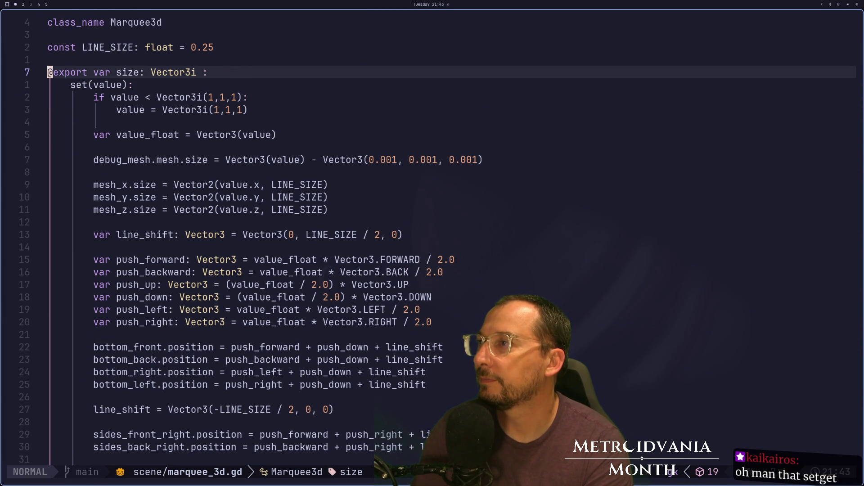
key("j")
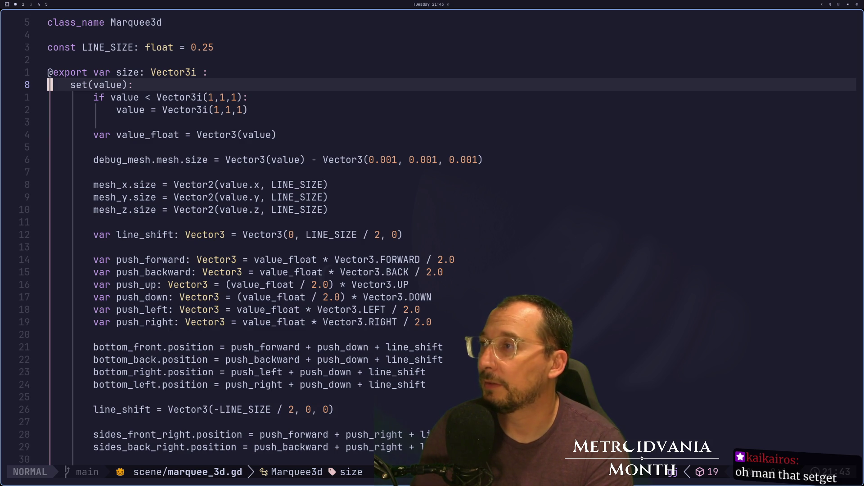
Step: Start the setter with 'value = size' and 'return', save with :w, and rerun the game
key("o")
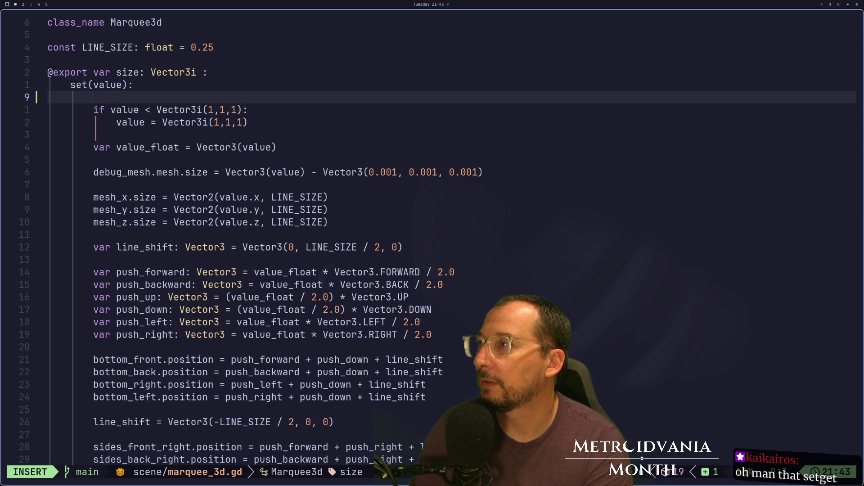
type("value-")
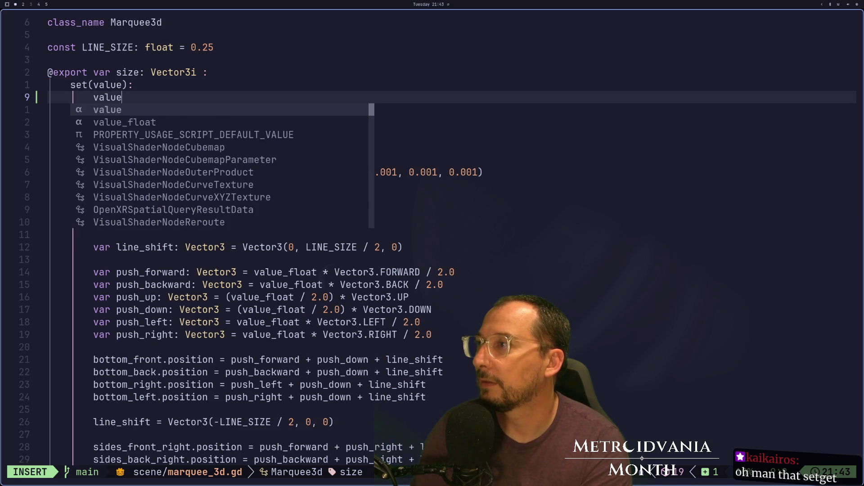
type("size")
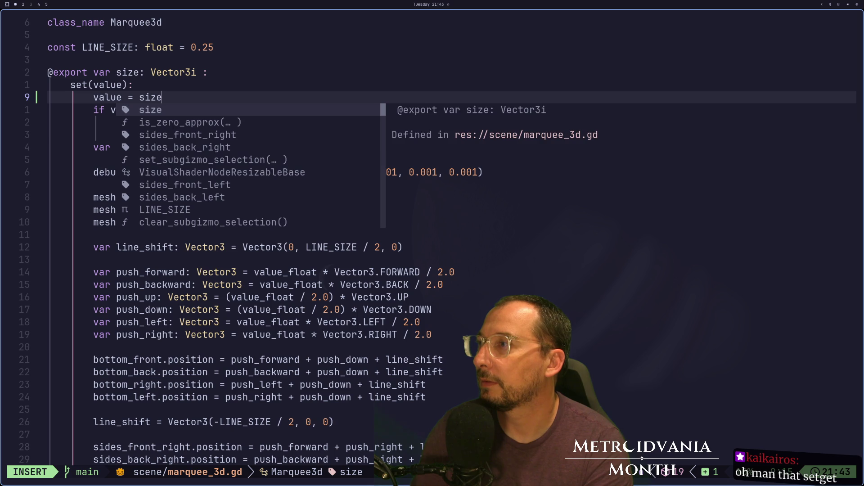
key("ctrl+e")
key("Return")
type("return")
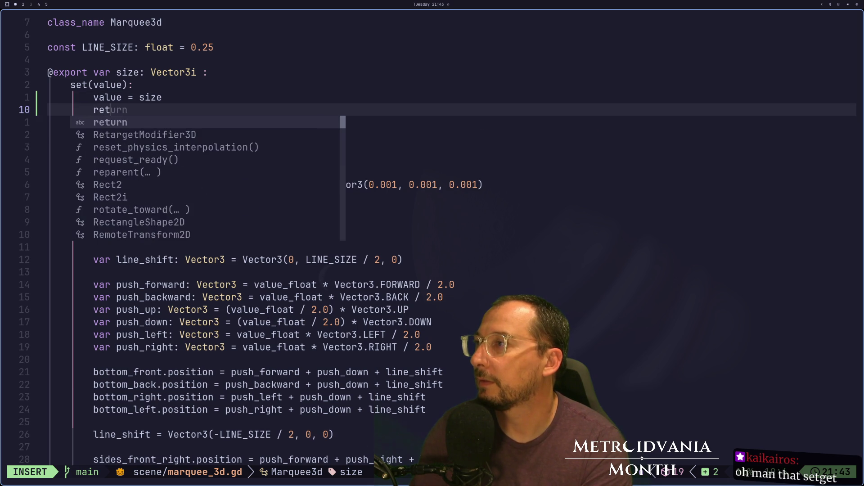
key("Escape")
type(":w")
key("Return")
key("super+2")
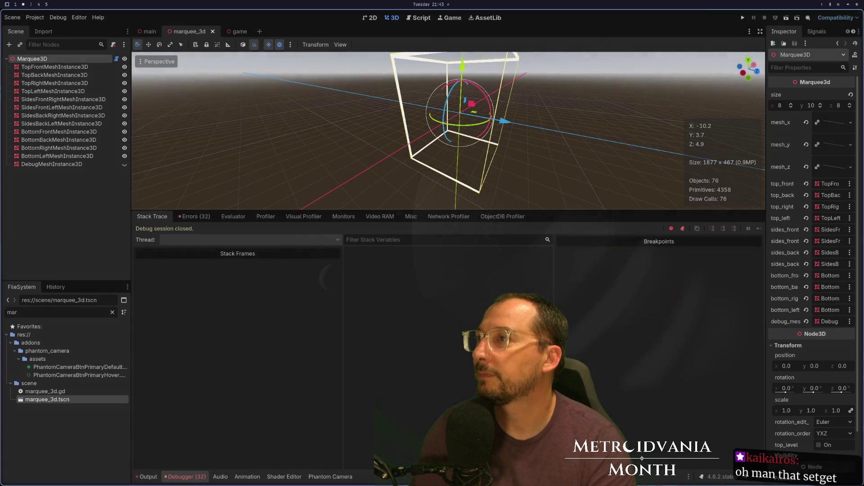
left_click(750, 18)
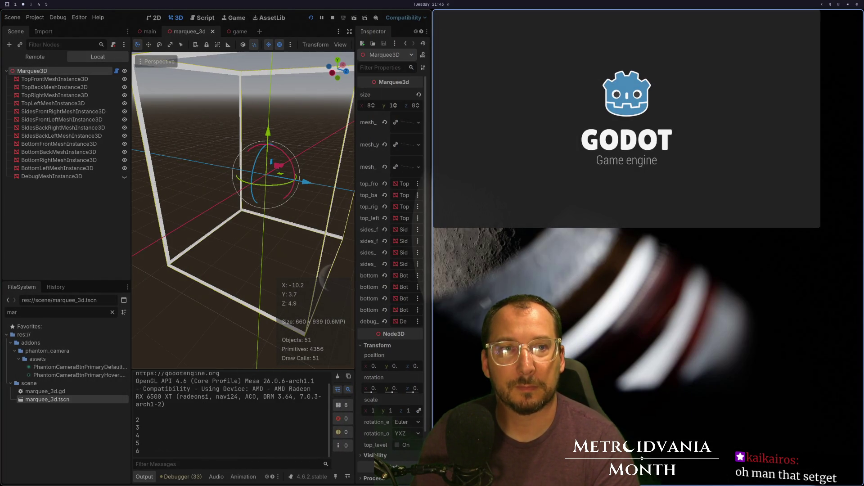
Step: Make the game window fullscreen to show the wireframe box in the level
key("super+f")
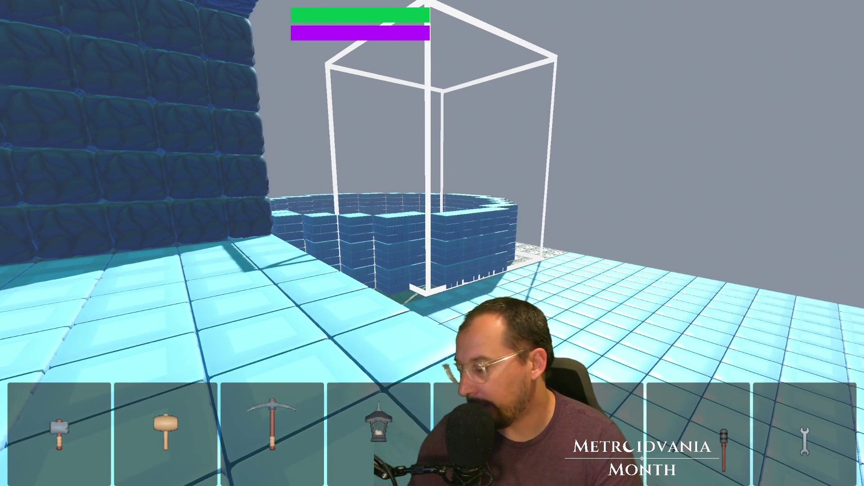
Step: Walk around the level to inspect the ice block's wireframe box, then quit and return to Neovim
left_click(432, 243)
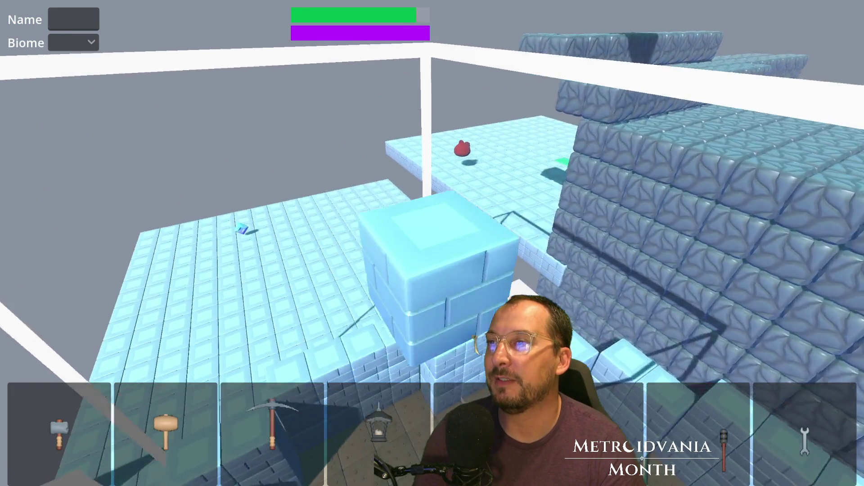
key("w")
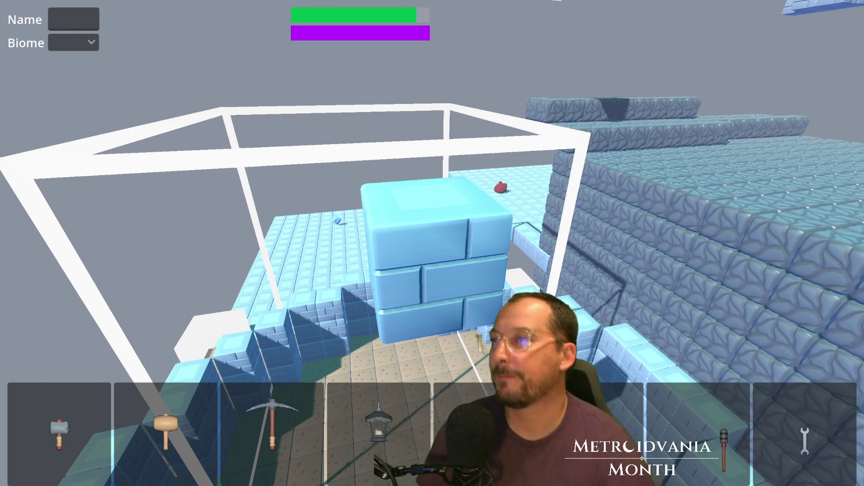
key("super+q")
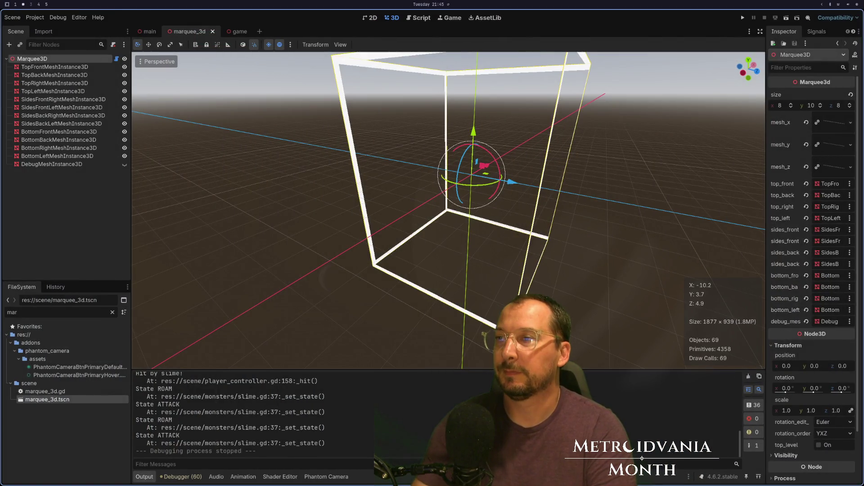
key("super+2")
key("super+shift+4")
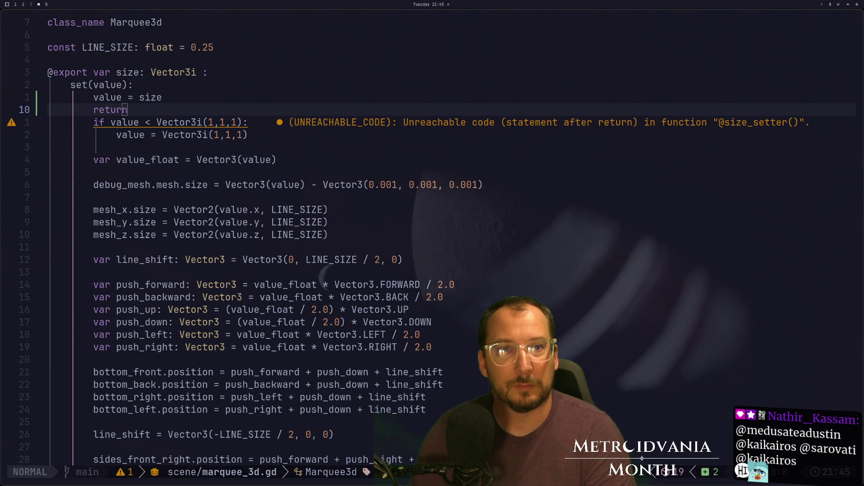